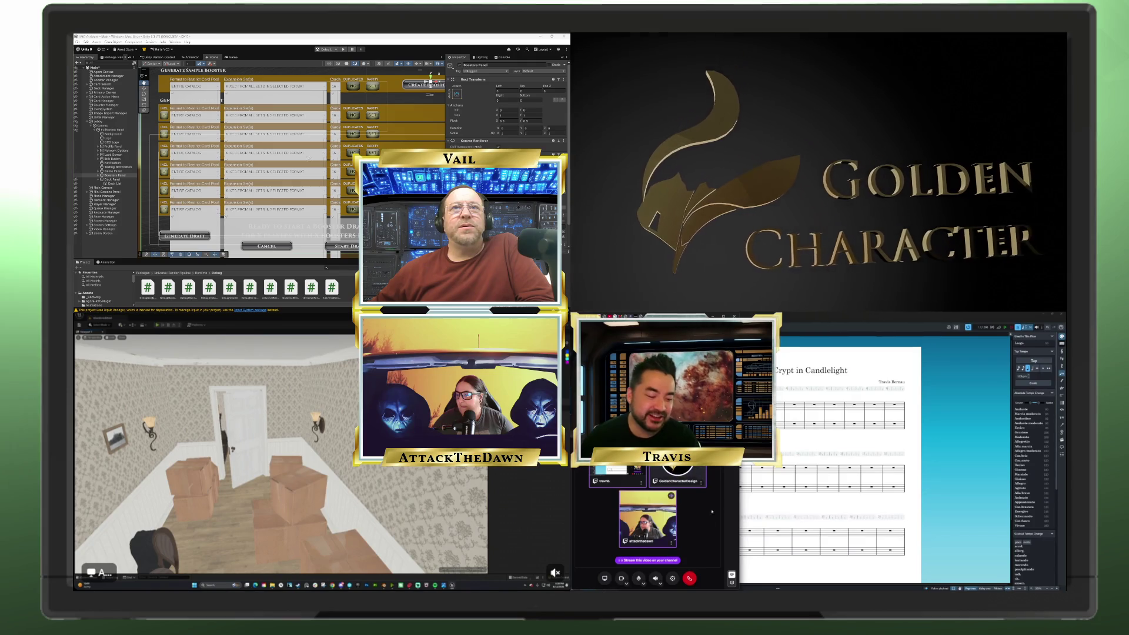
Show the cabinet model straight from the front with numpad 1
click(732, 583)
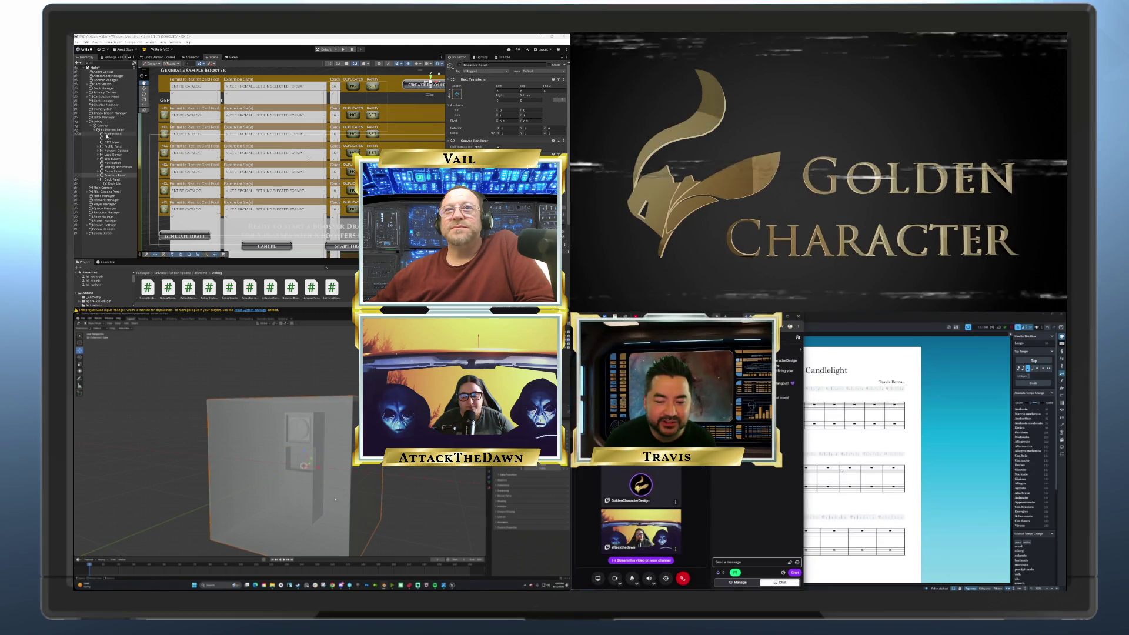
key(KP_1)
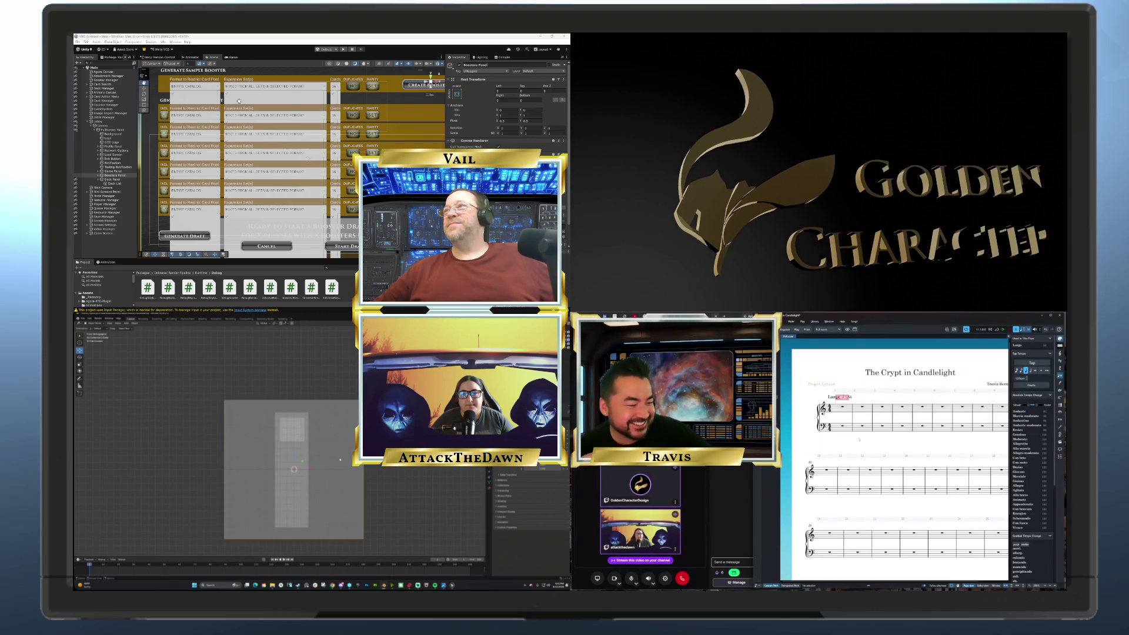
Raise the grey plane behind the cabinet vertically along Z without changing its size
key(Delete)
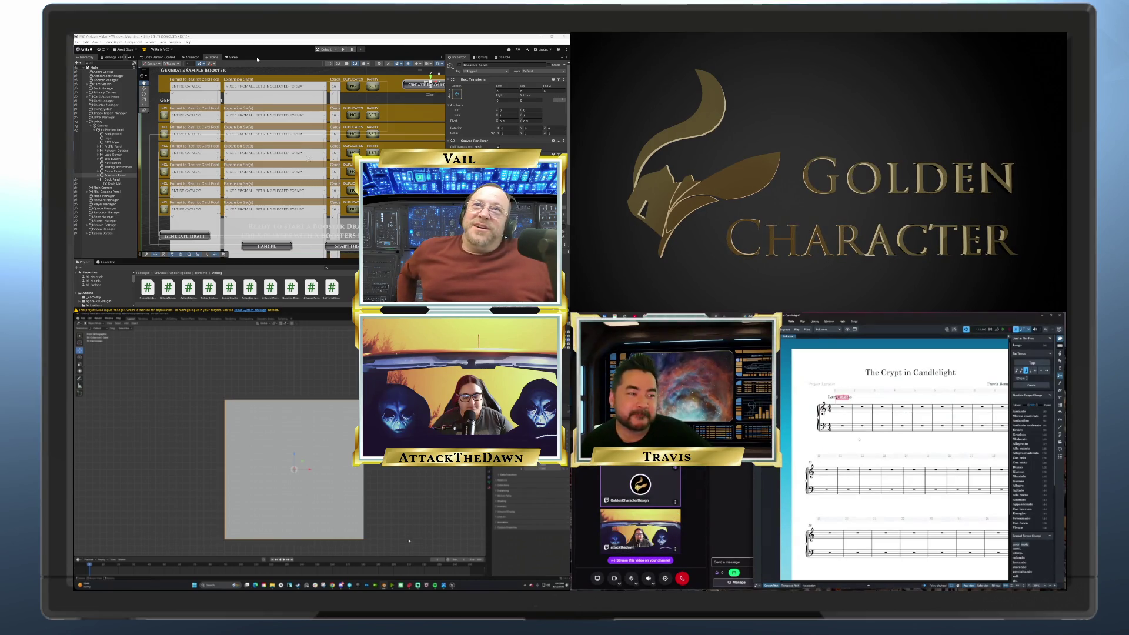
key(ctrl+z)
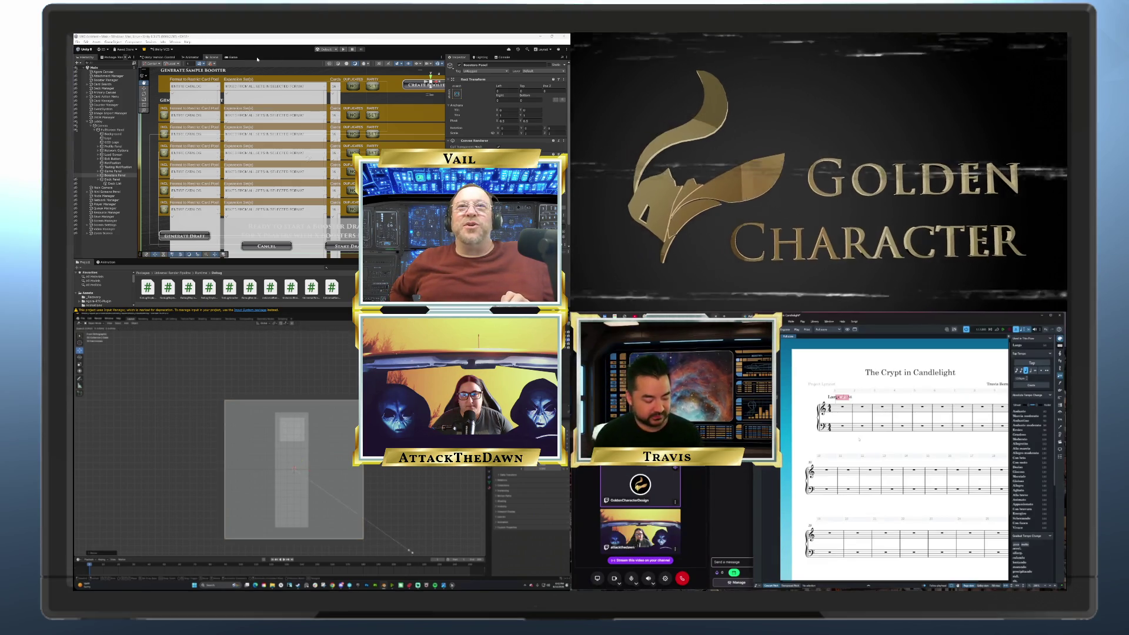
key(s)
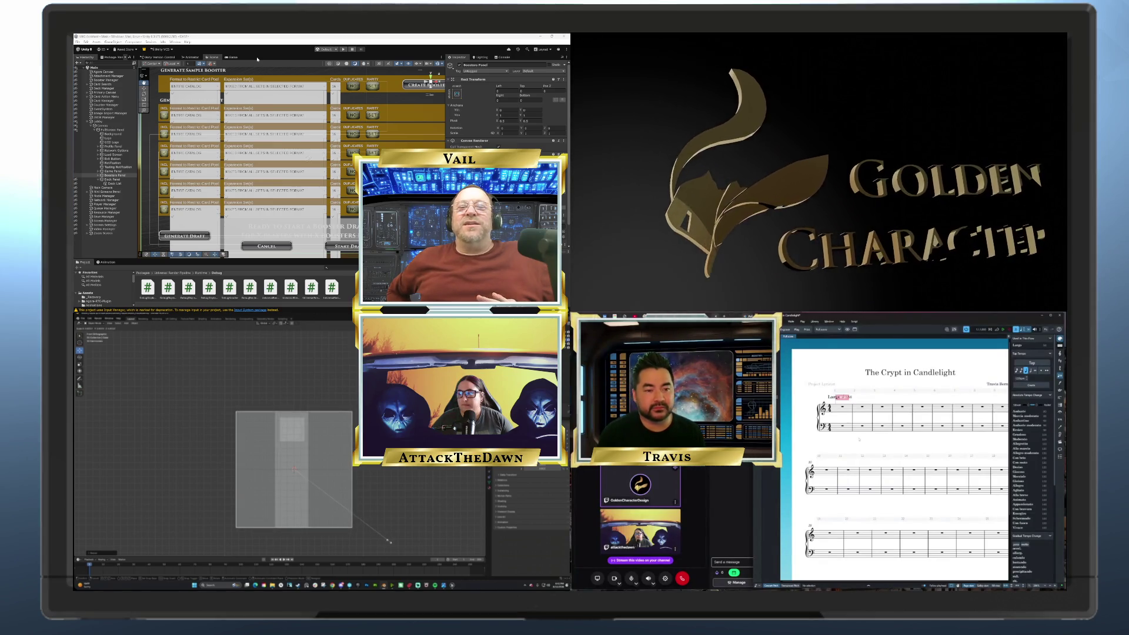
key(Escape)
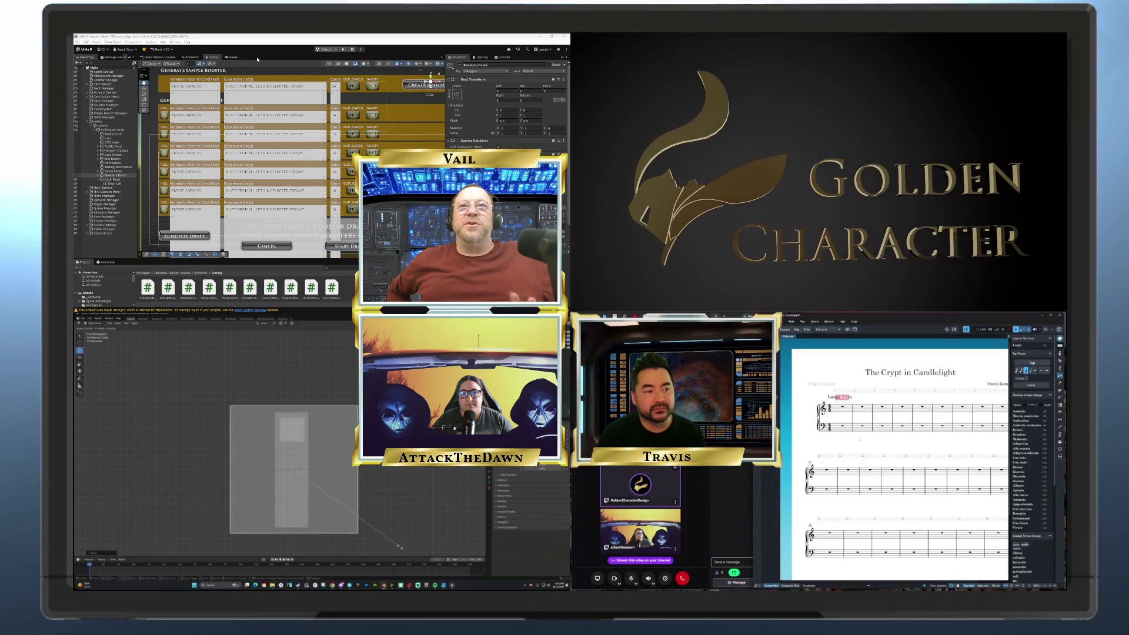
key(g)
key(z)
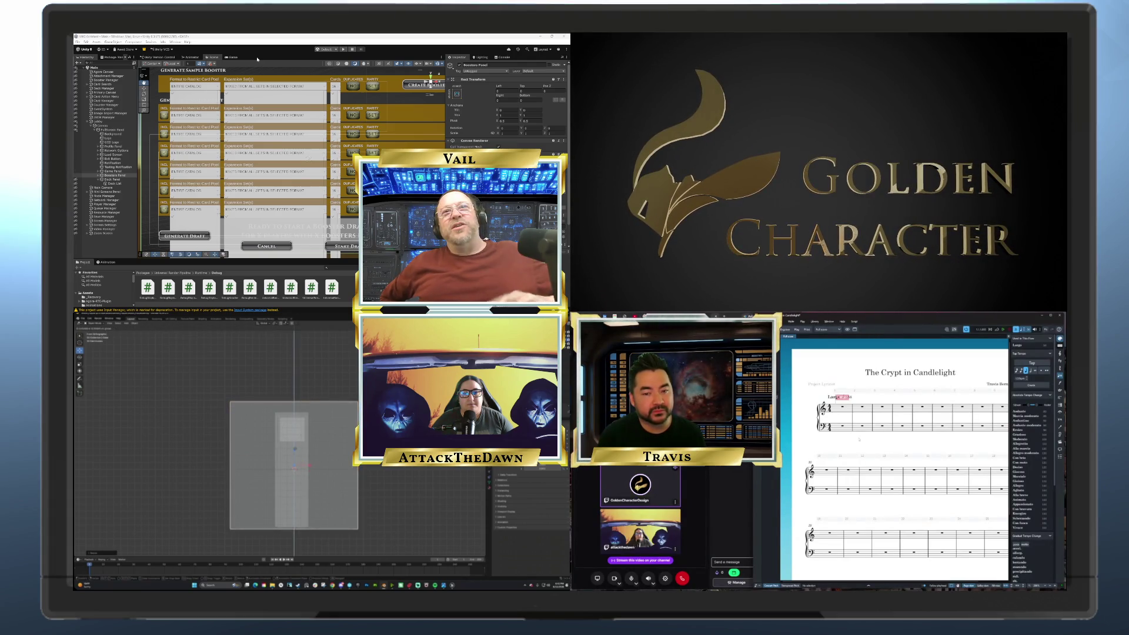
key(Return)
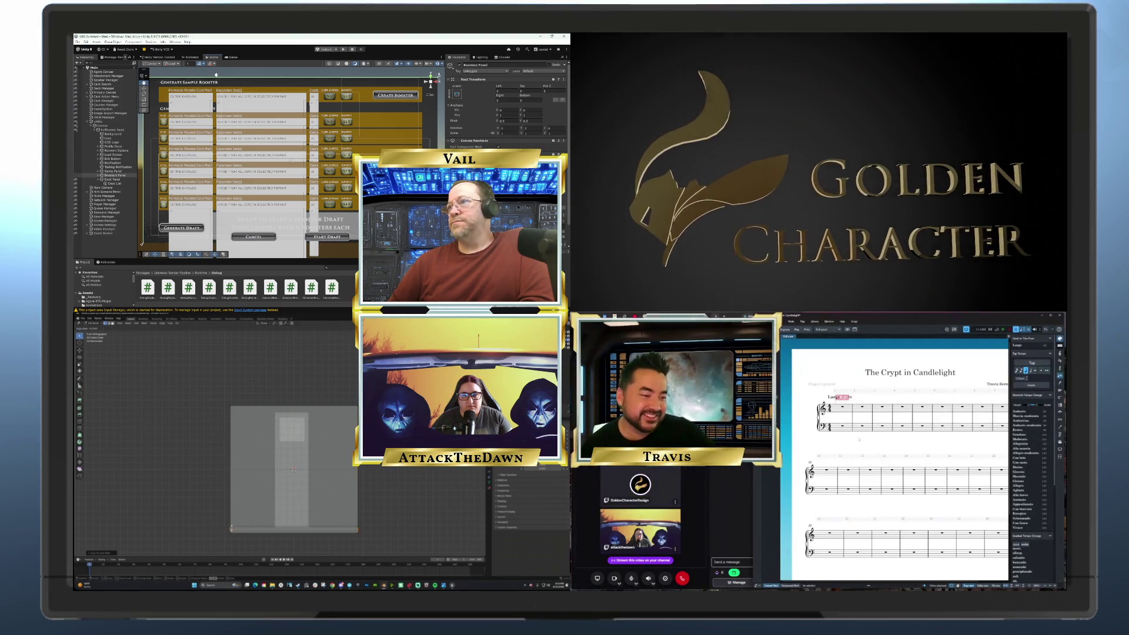
Box-select the object's bottom strip, scale it wider, and adjust the zoom
click(231, 532)
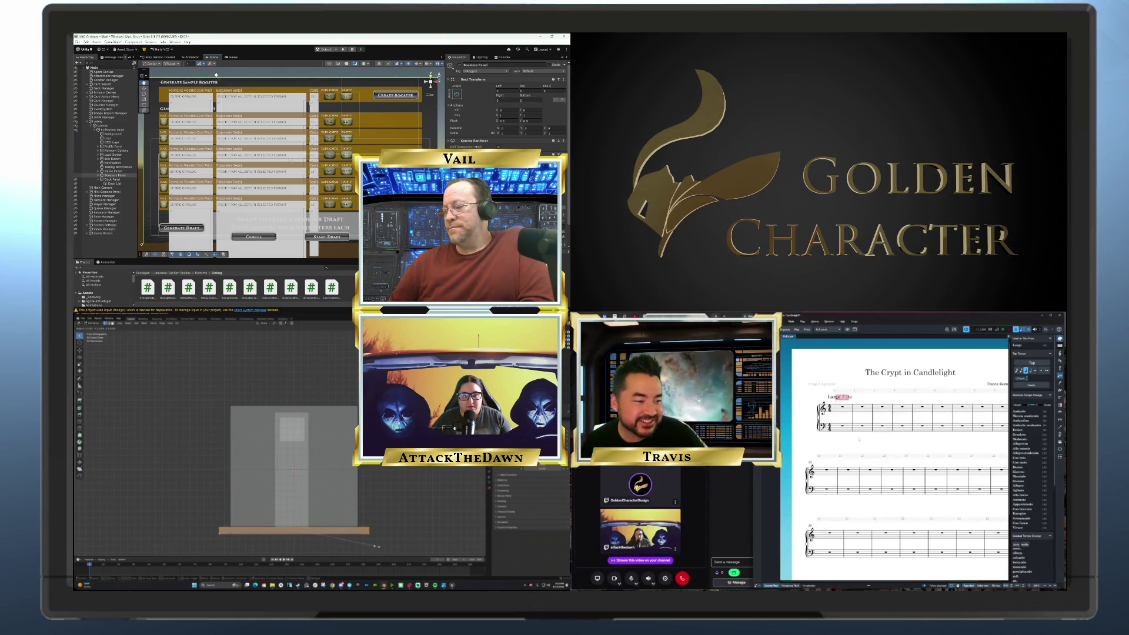
right_click(376, 547)
drag(332, 541, 223, 527)
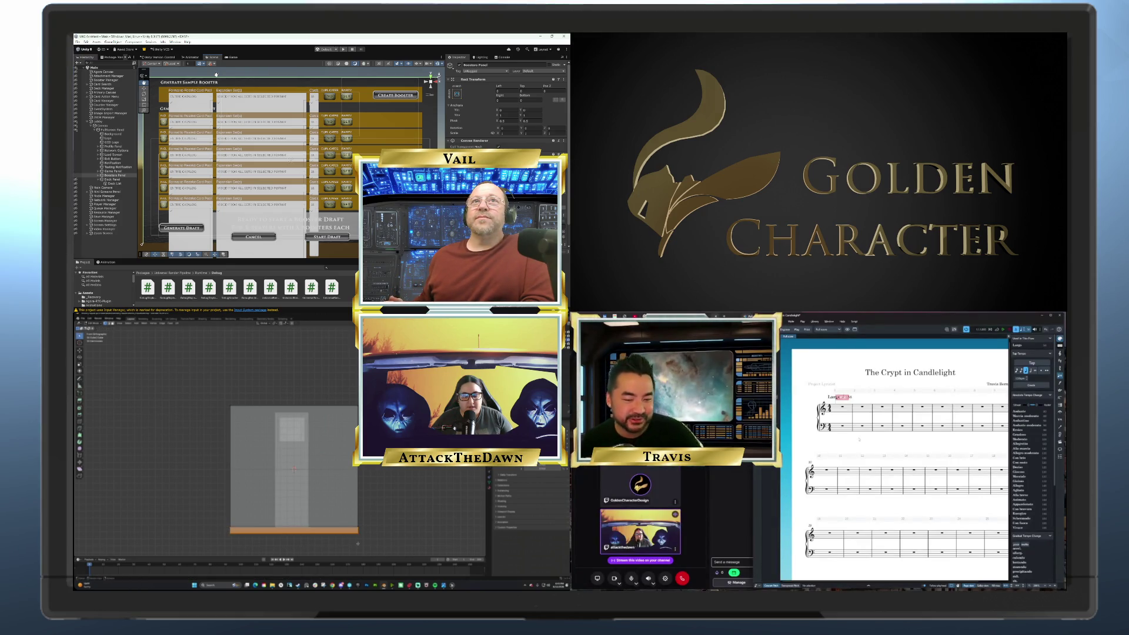
key(s)
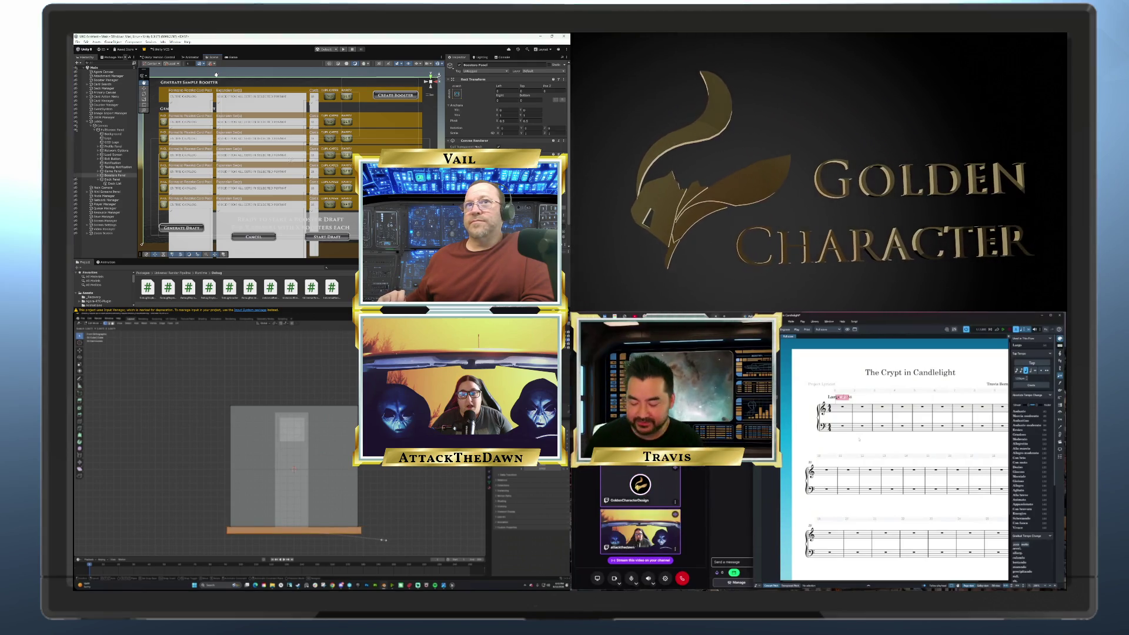
click(382, 539)
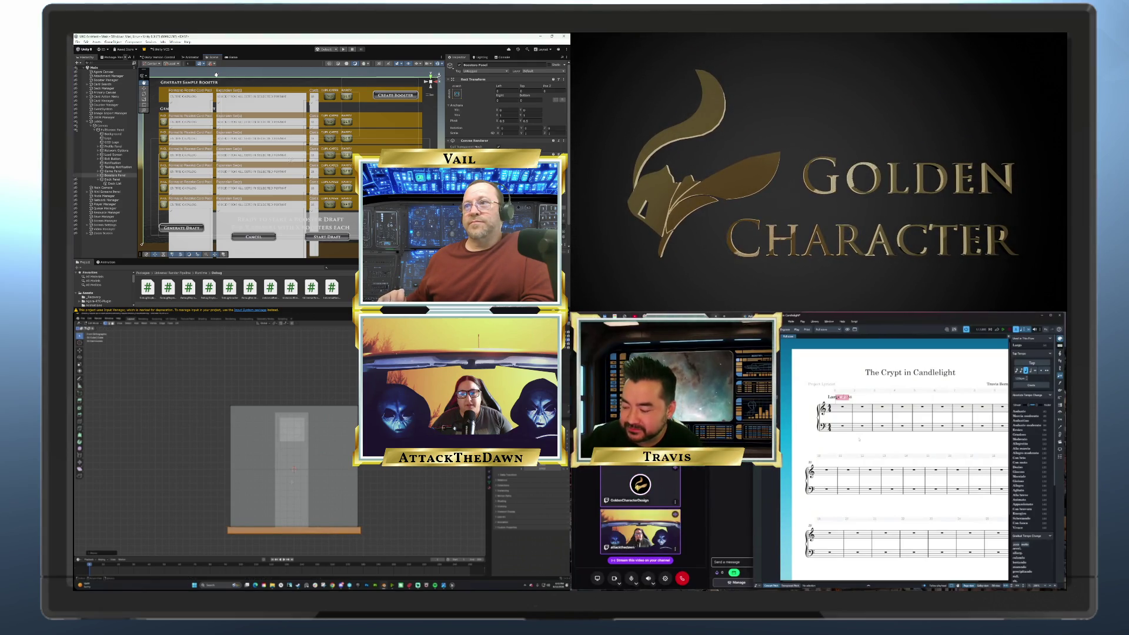
scroll(320, 506, down, 2)
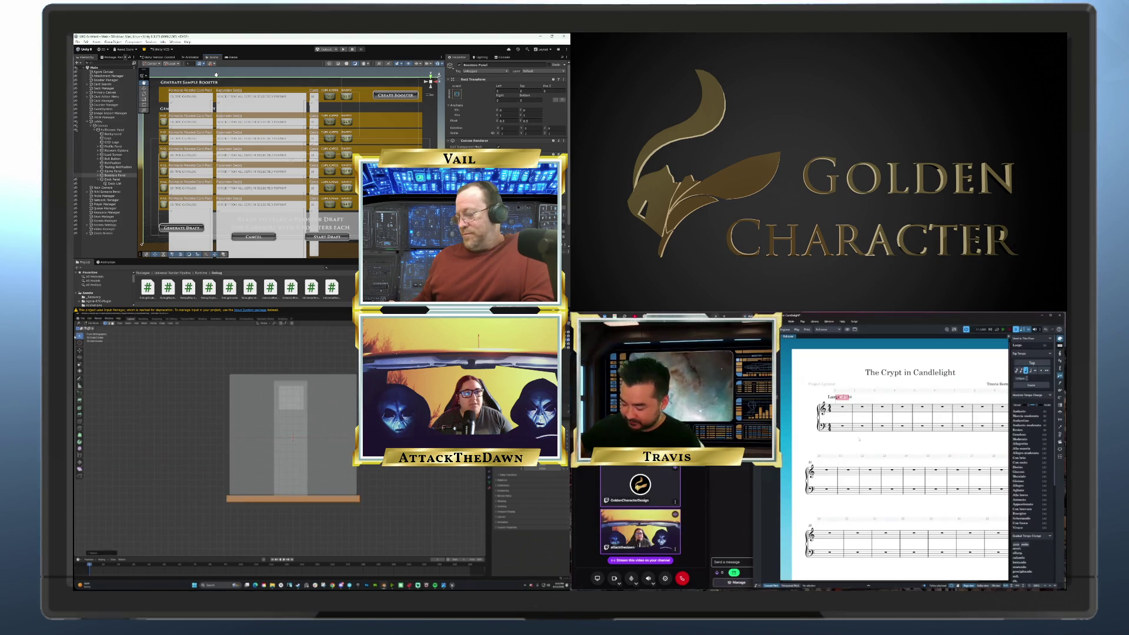
scroll(335, 541, up, 2)
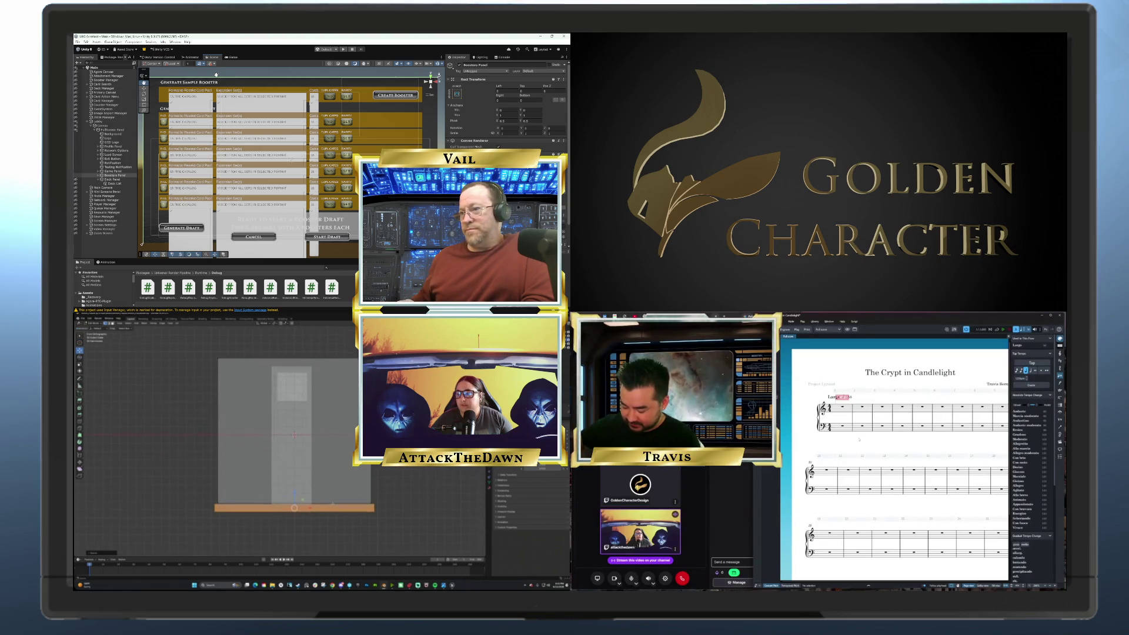
scroll(291, 423, up, 2)
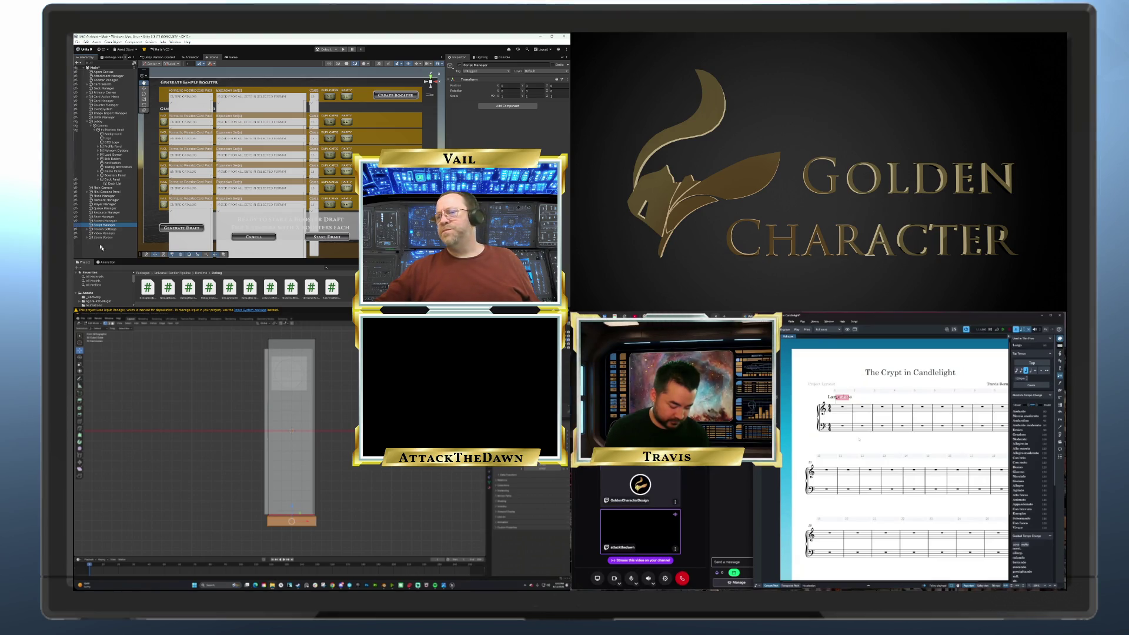
Enlarge the Project panel and open Assets > Scripts > Managers
drag(123, 258, 121, 213)
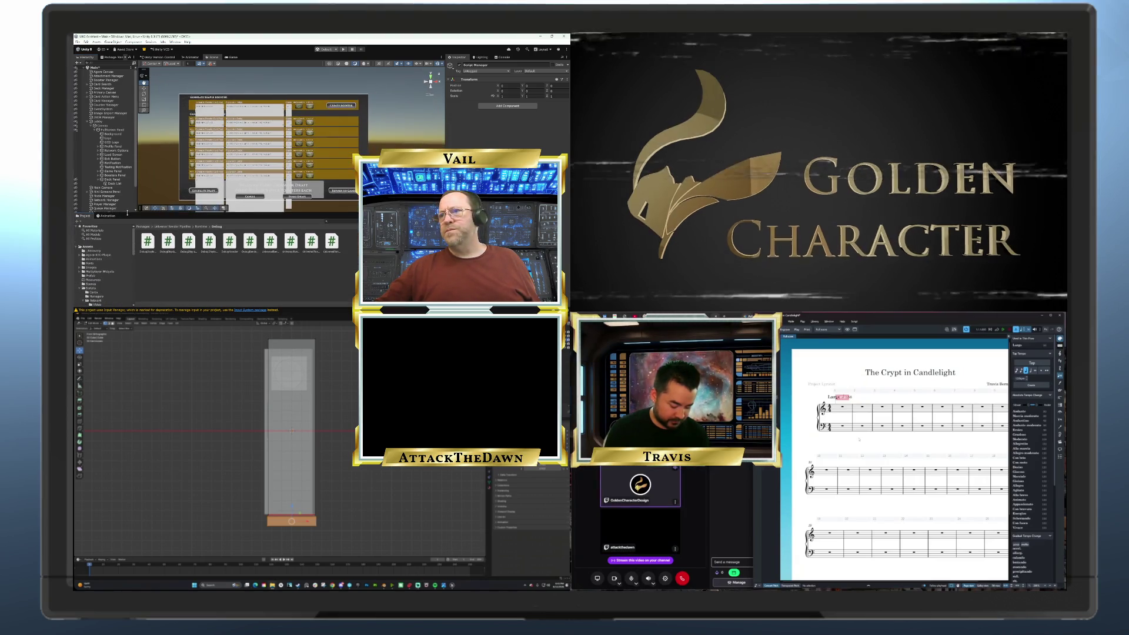
scroll(112, 251, down, 5)
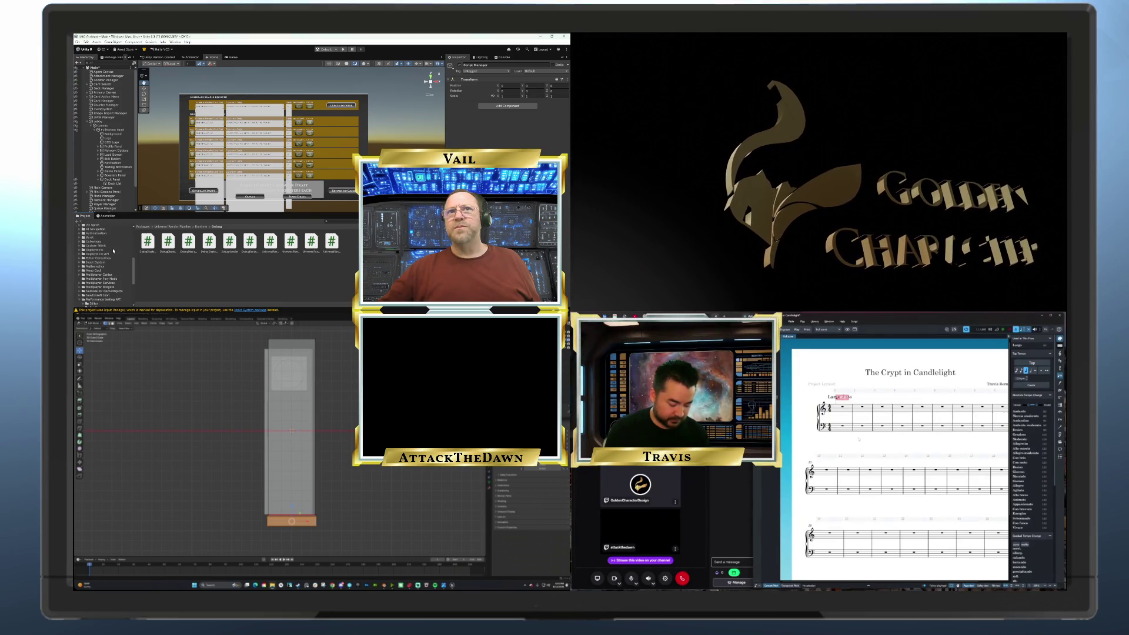
drag(130, 213, 128, 197)
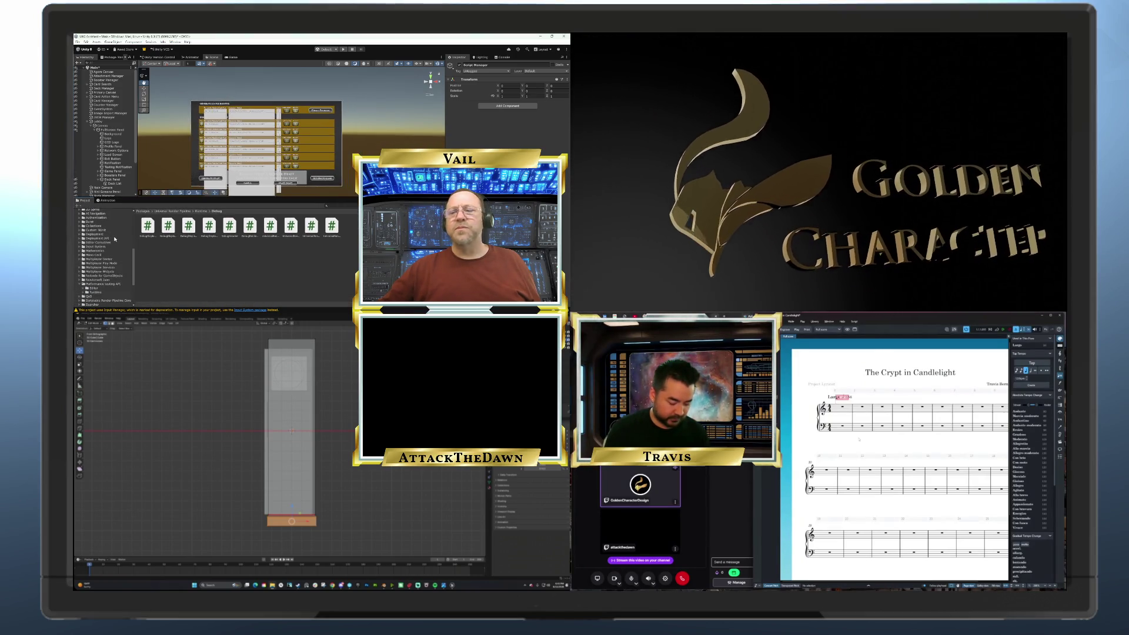
scroll(112, 250, down, 5)
scroll(111, 253, up, 10)
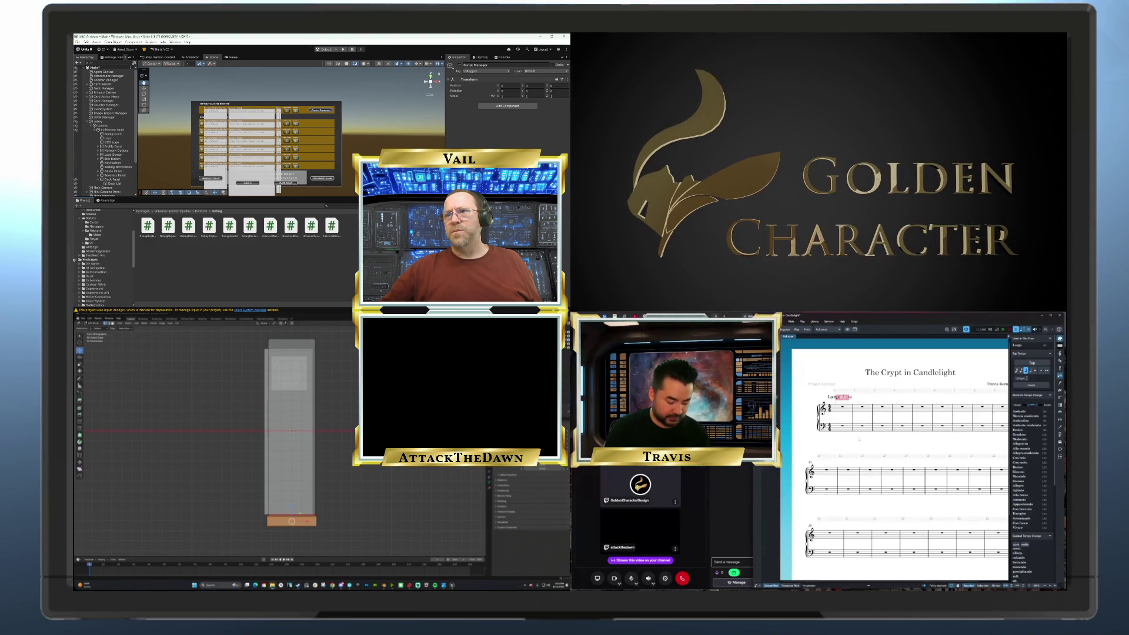
scroll(77, 259, up, 3)
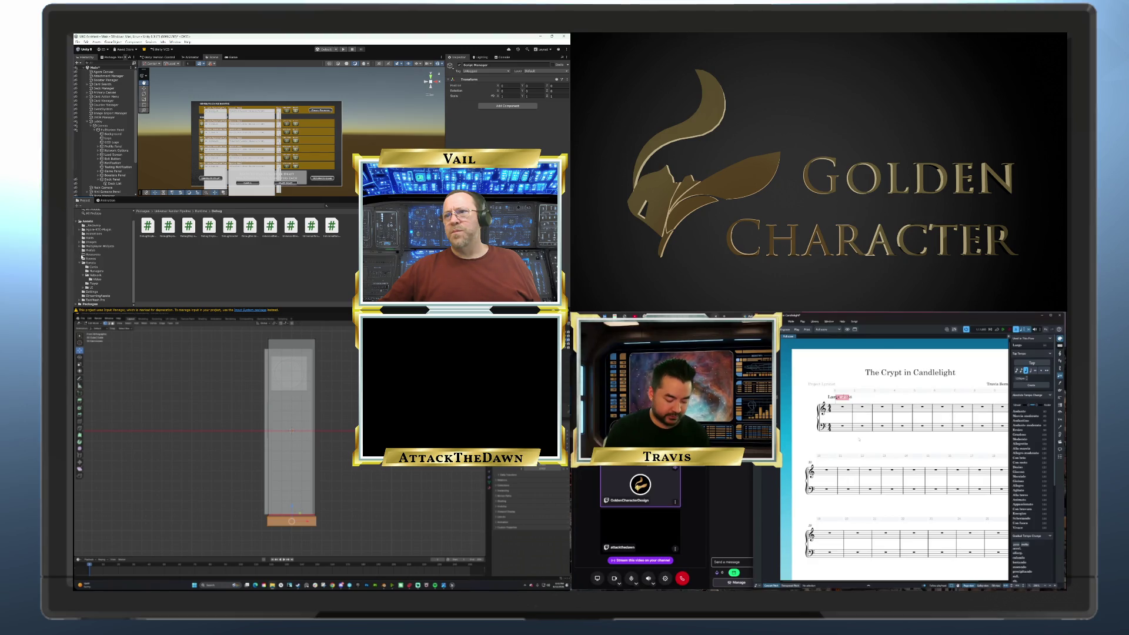
click(92, 262)
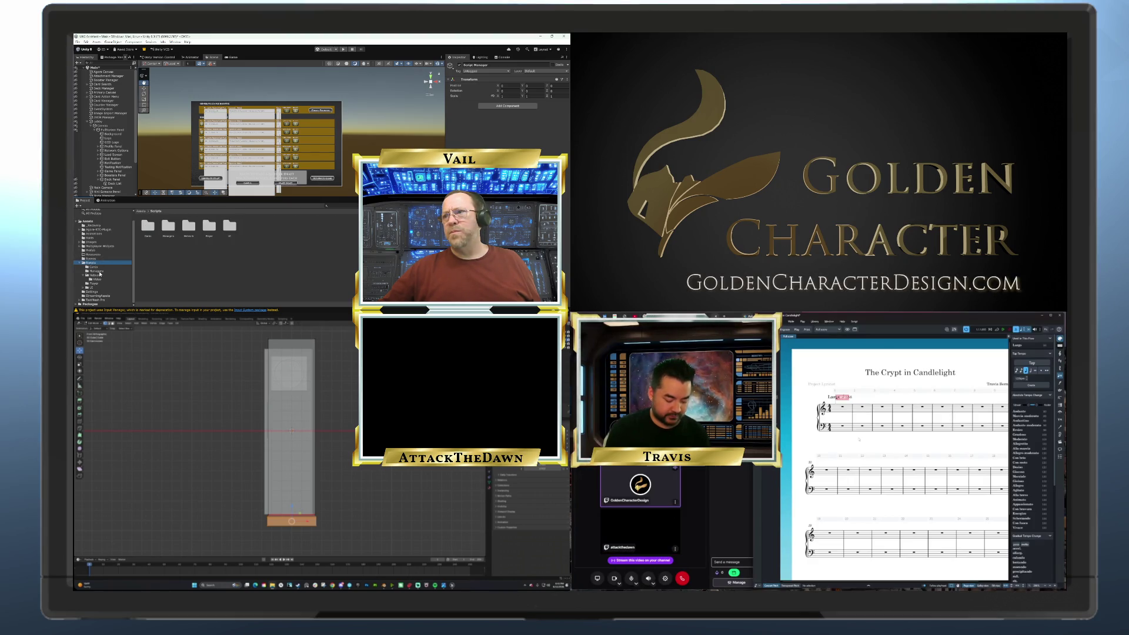
click(97, 271)
Create a MonoBehaviour script named ScriptMGR in Managers and drag it under Canvas
right_click(180, 259)
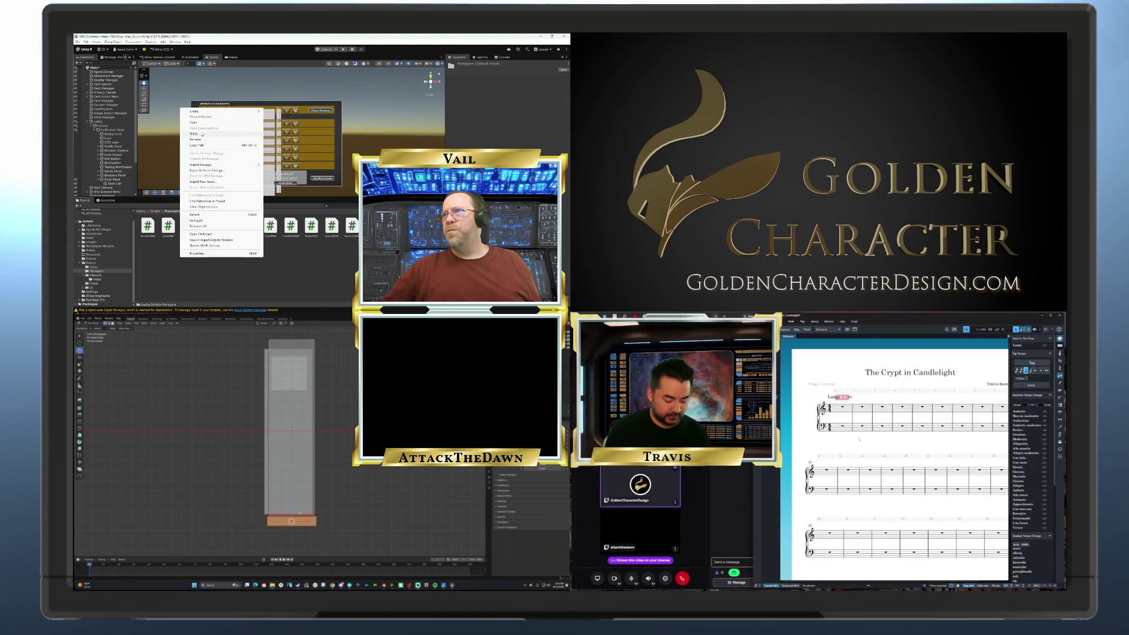
mouse_move(229, 111)
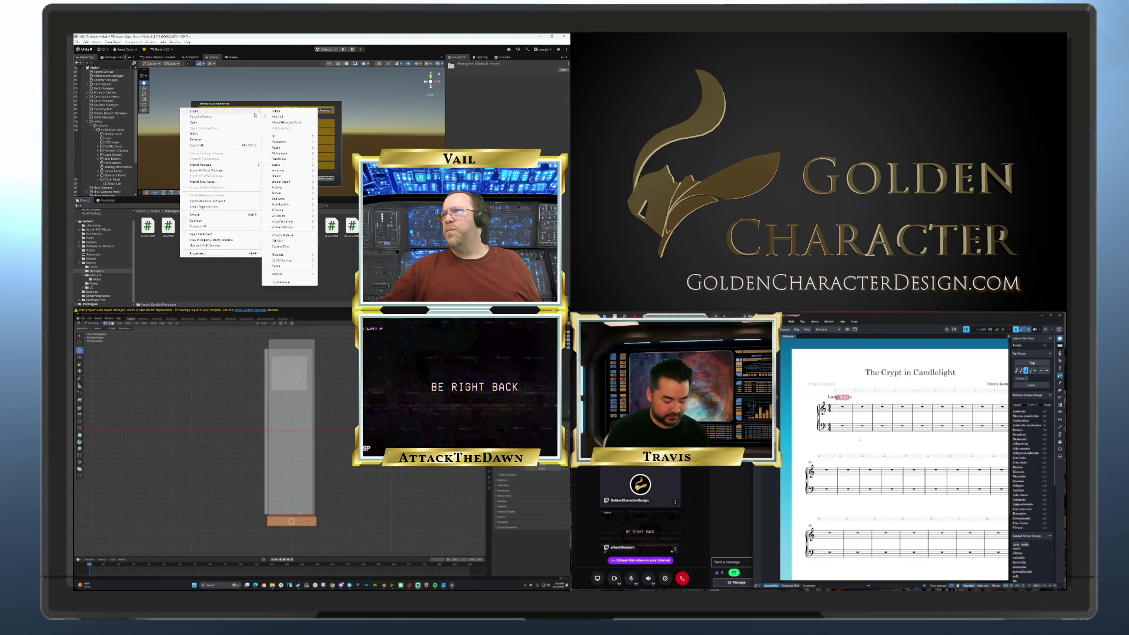
click(289, 123)
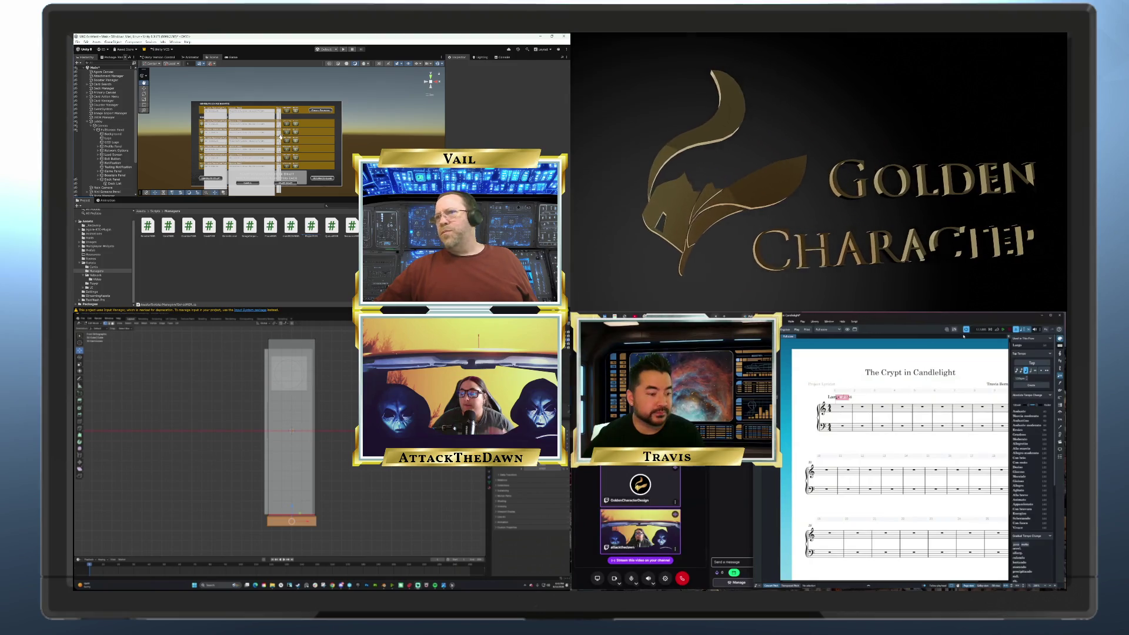
key(Return)
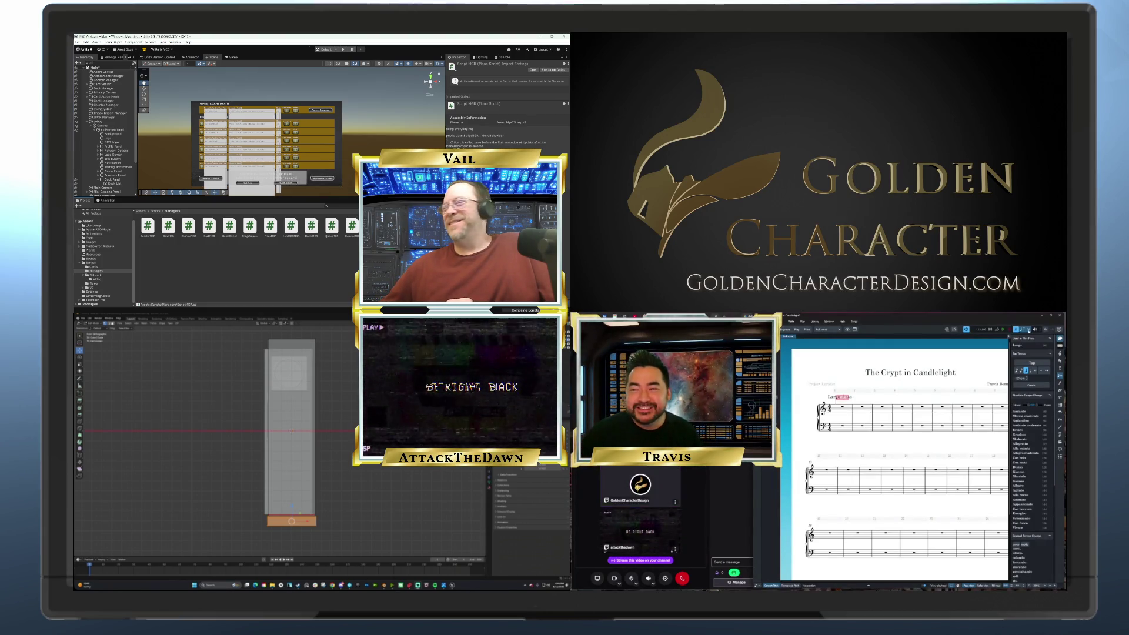
drag(168, 171, 131, 130)
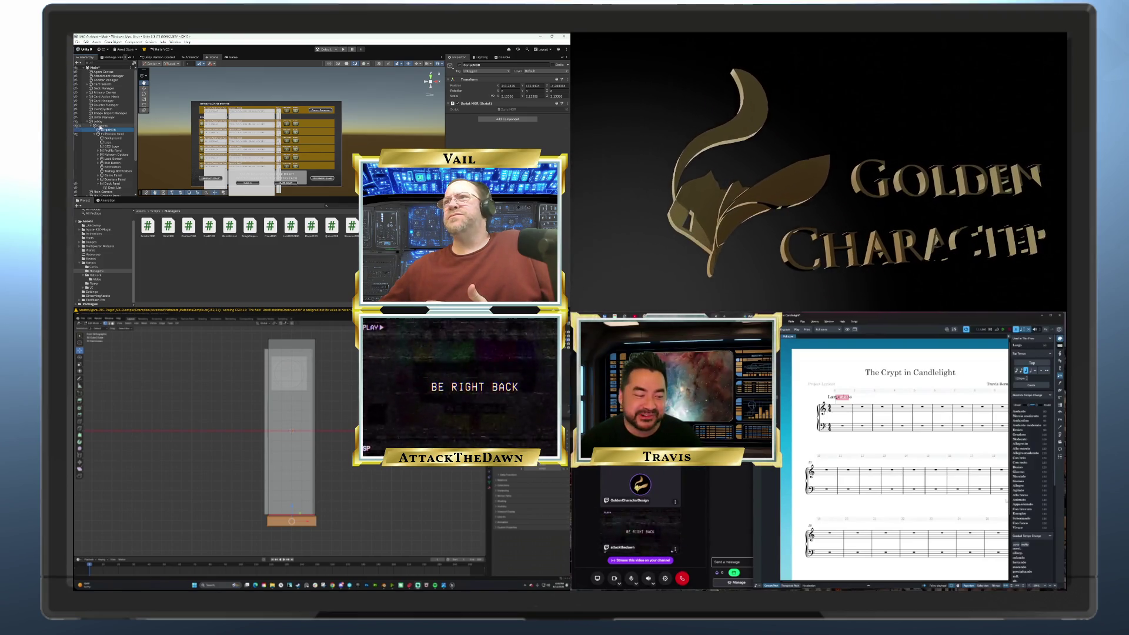
scroll(111, 136, down, 4)
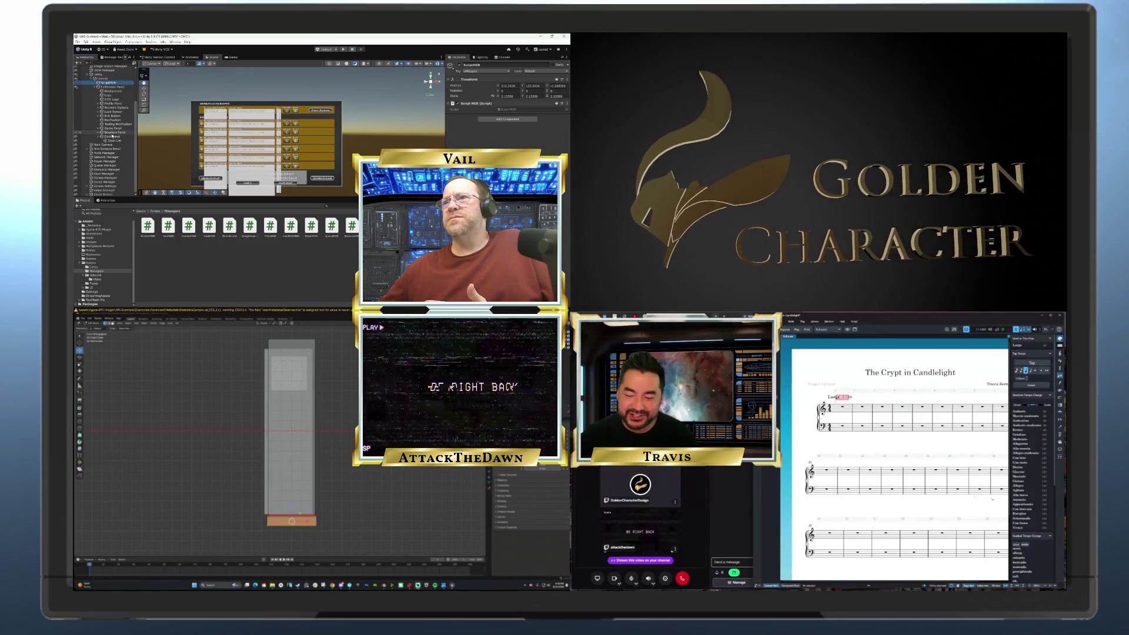
Delete the extra ScriptMGR object and add the ScriptMGR script to Script Manager
scroll(112, 137, up, 4)
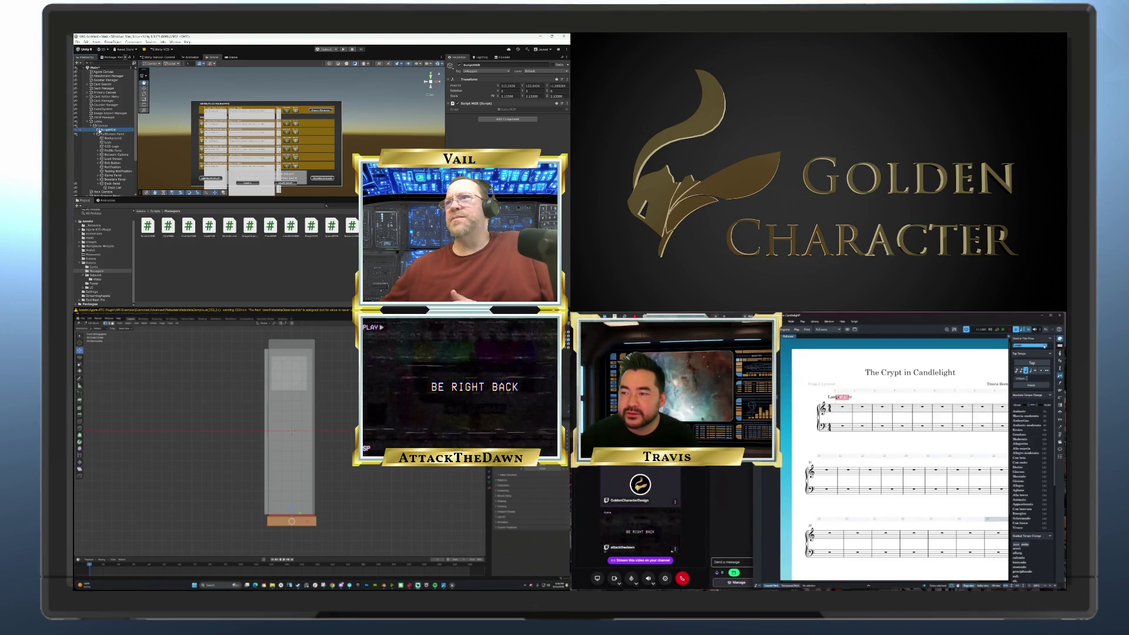
key(Delete)
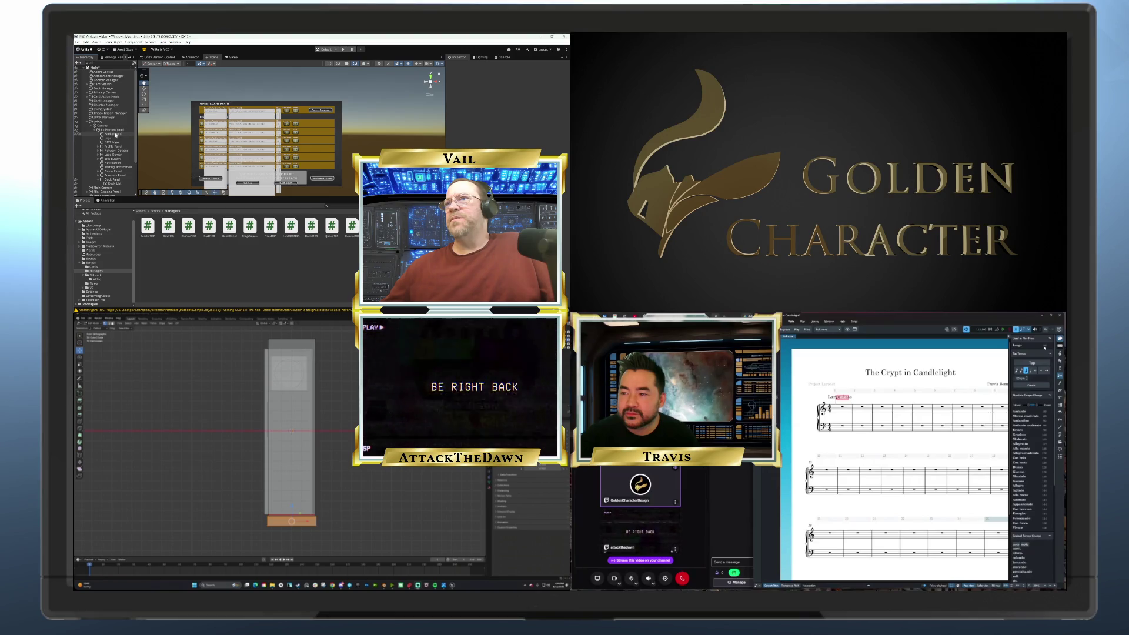
scroll(112, 189, down, 4)
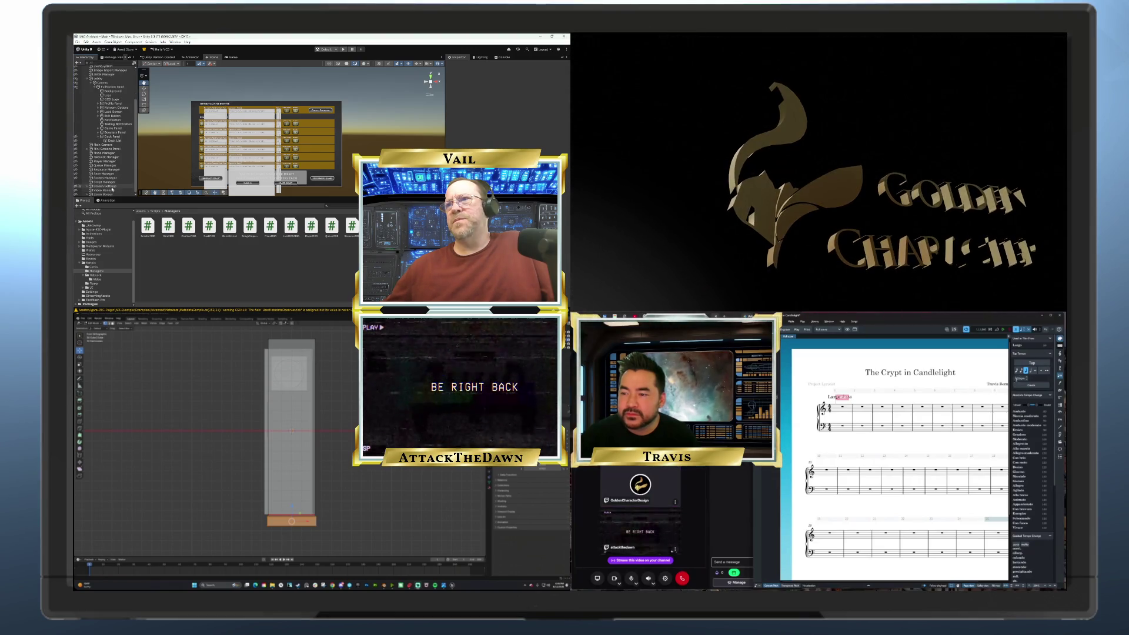
click(106, 182)
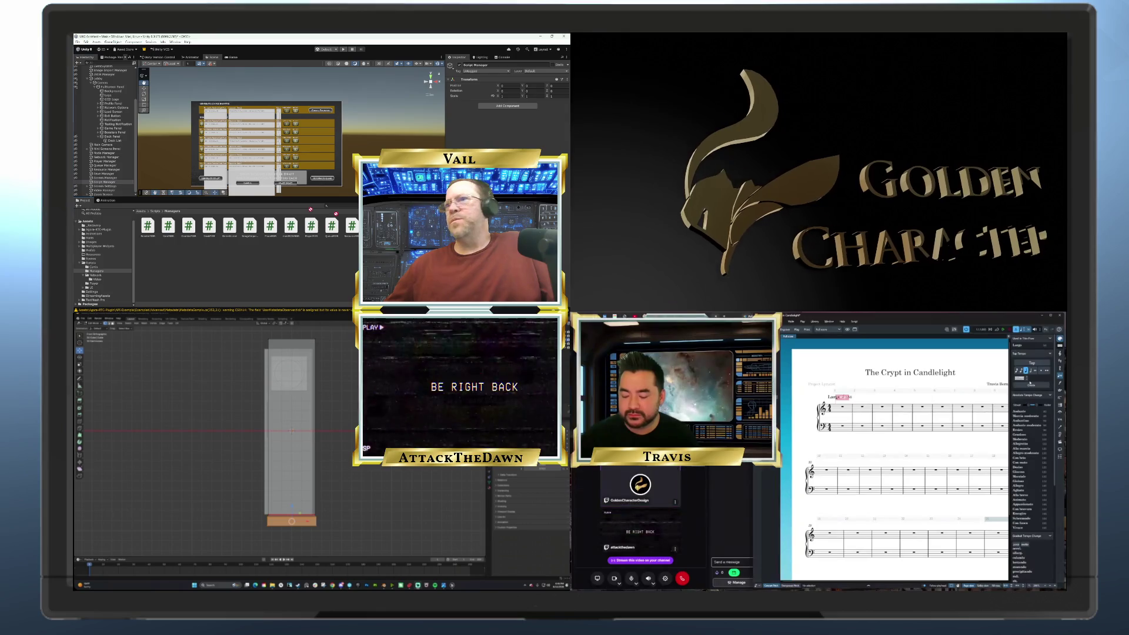
drag(362, 226, 104, 183)
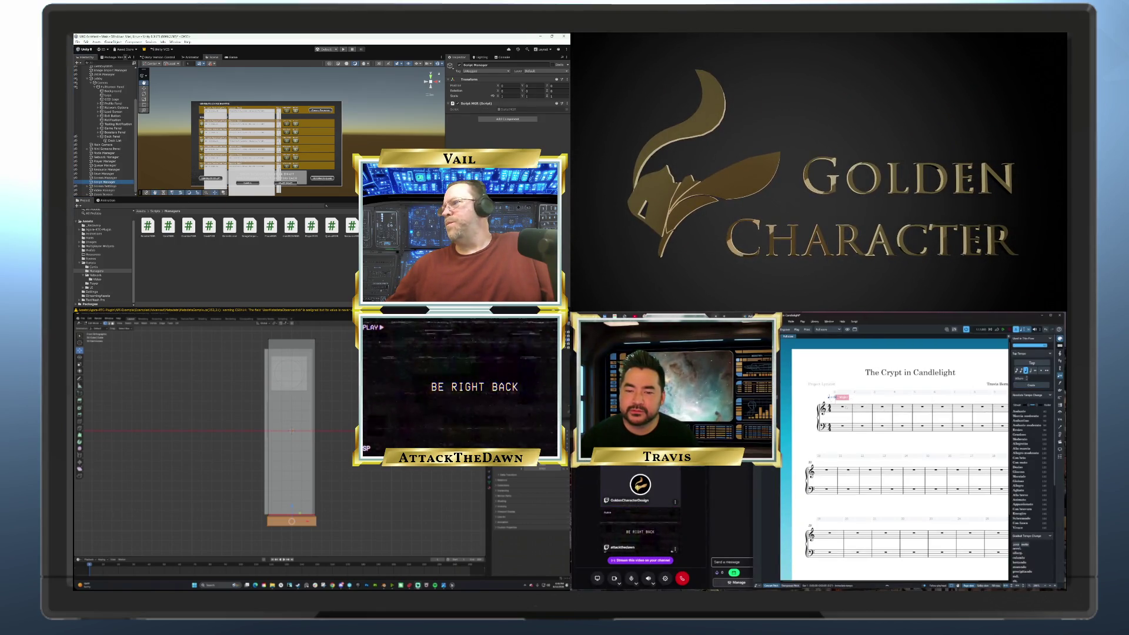
double_click(372, 226)
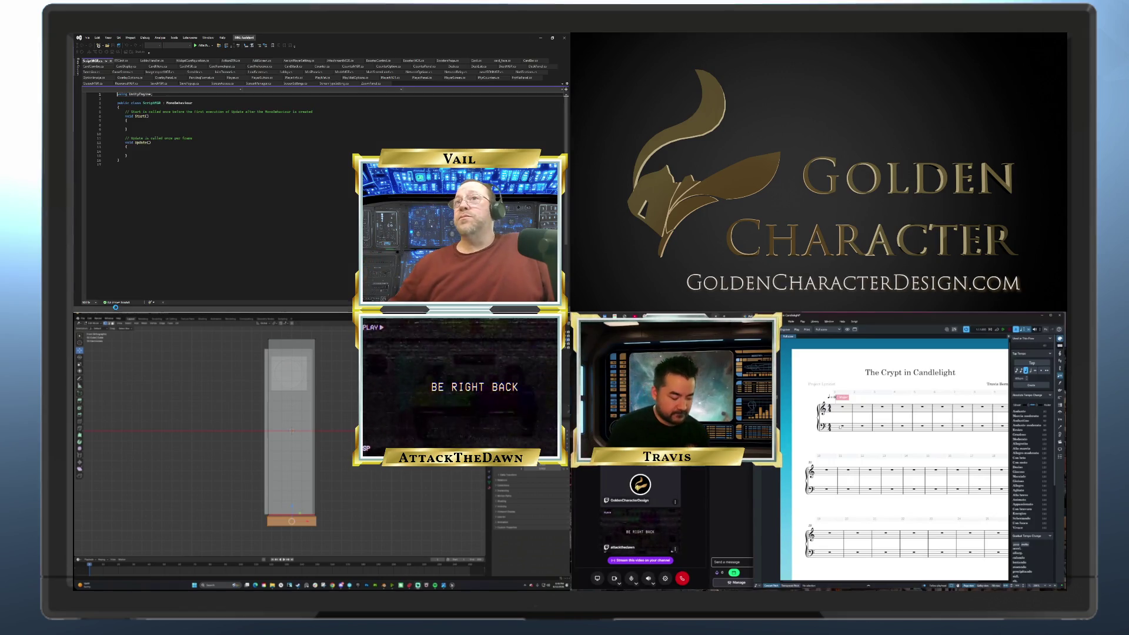
Enlarge the code text and delete the Start and Update methods from ScriptMGR.cs
mouse_move(120, 308)
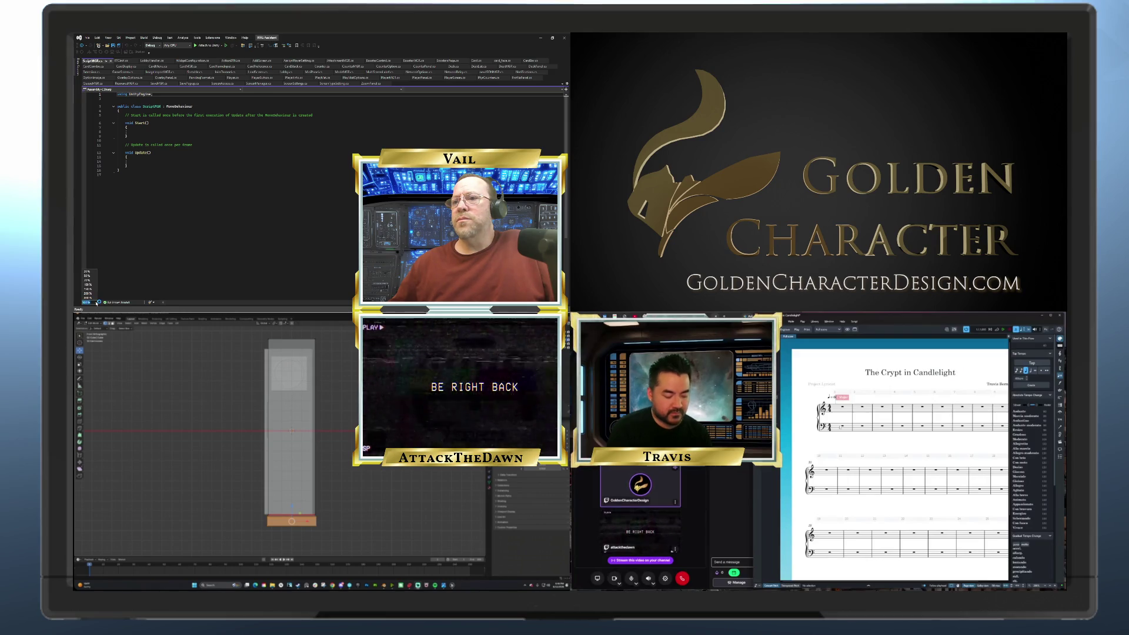
click(94, 289)
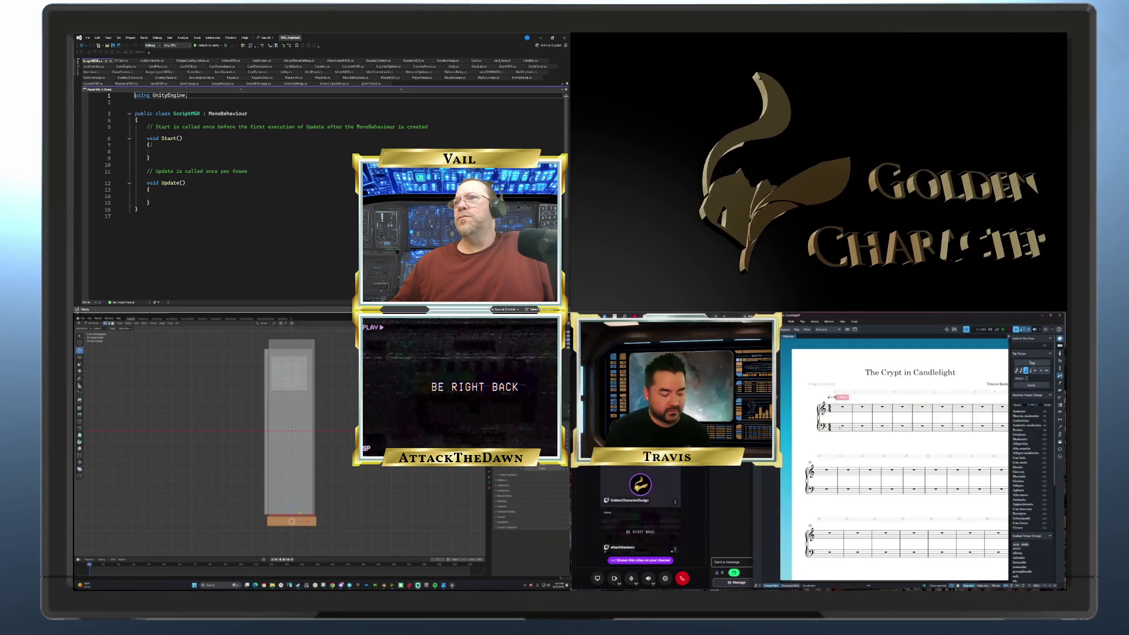
click(145, 215)
key(BackSpace)
drag(145, 215, 107, 126)
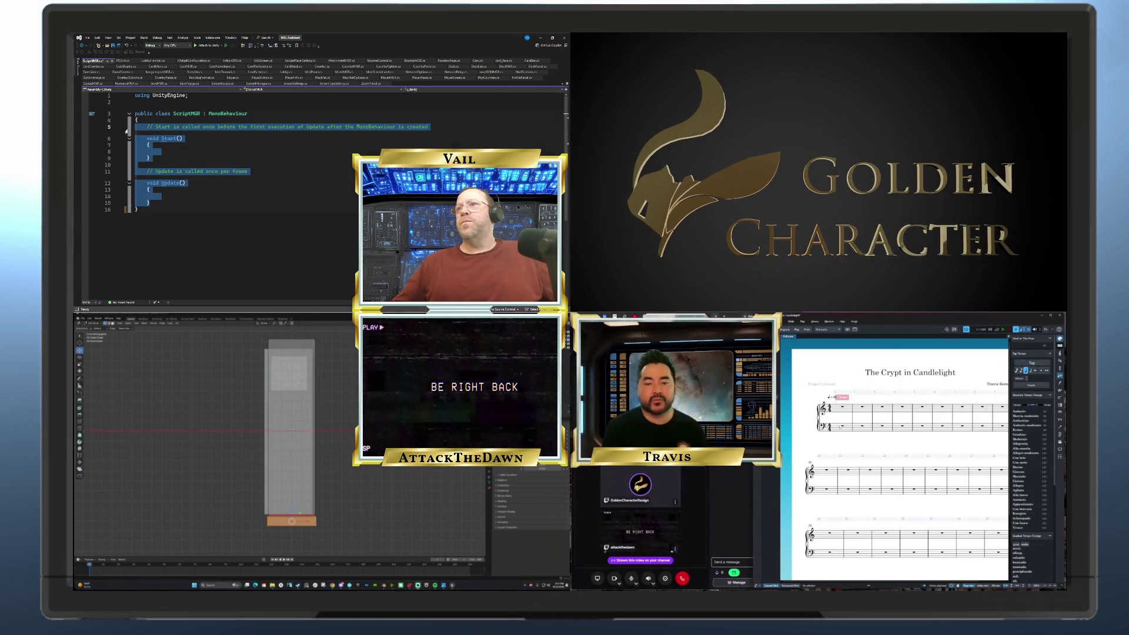
key(BackSpace)
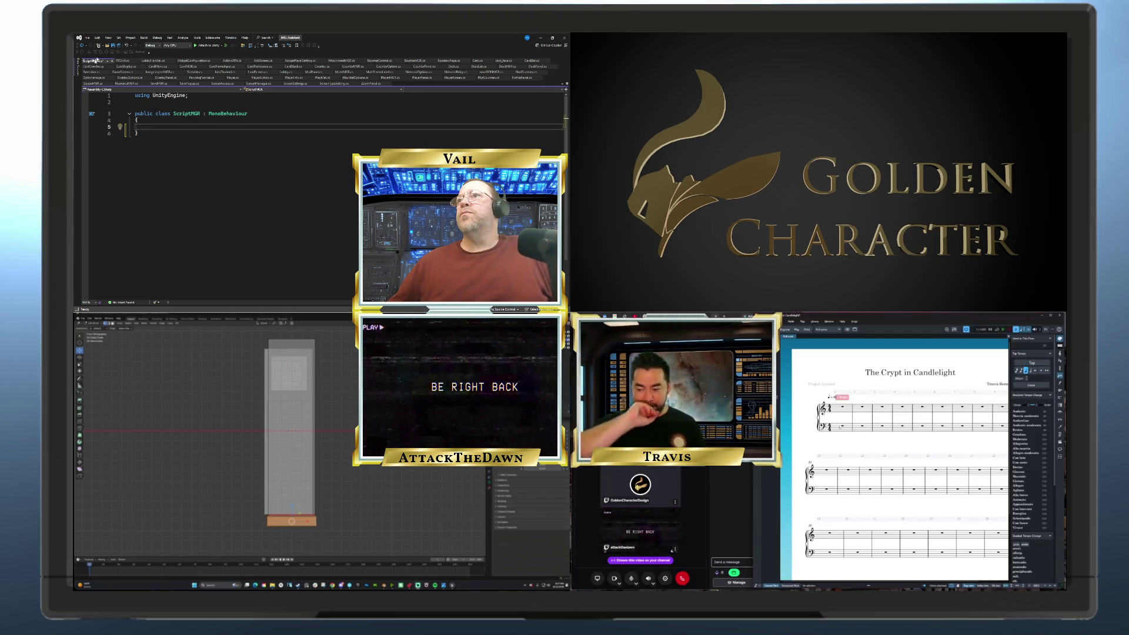
Reorder the ScriptMGR.cs tab among the open files and save the script with Ctrl+S
drag(92, 61, 191, 85)
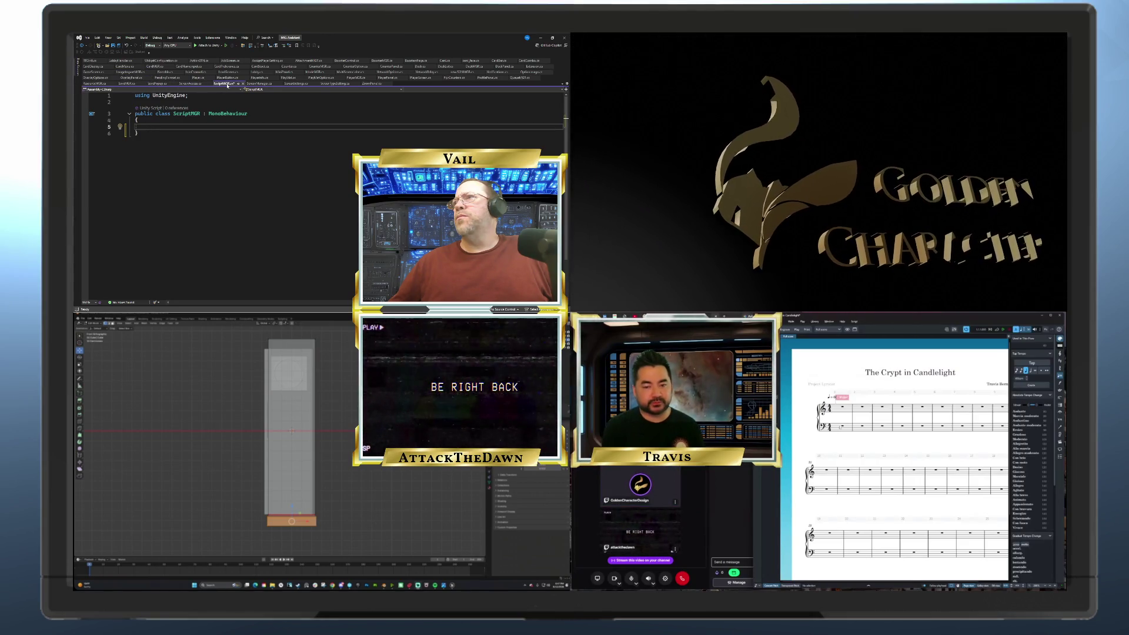
drag(227, 85, 336, 85)
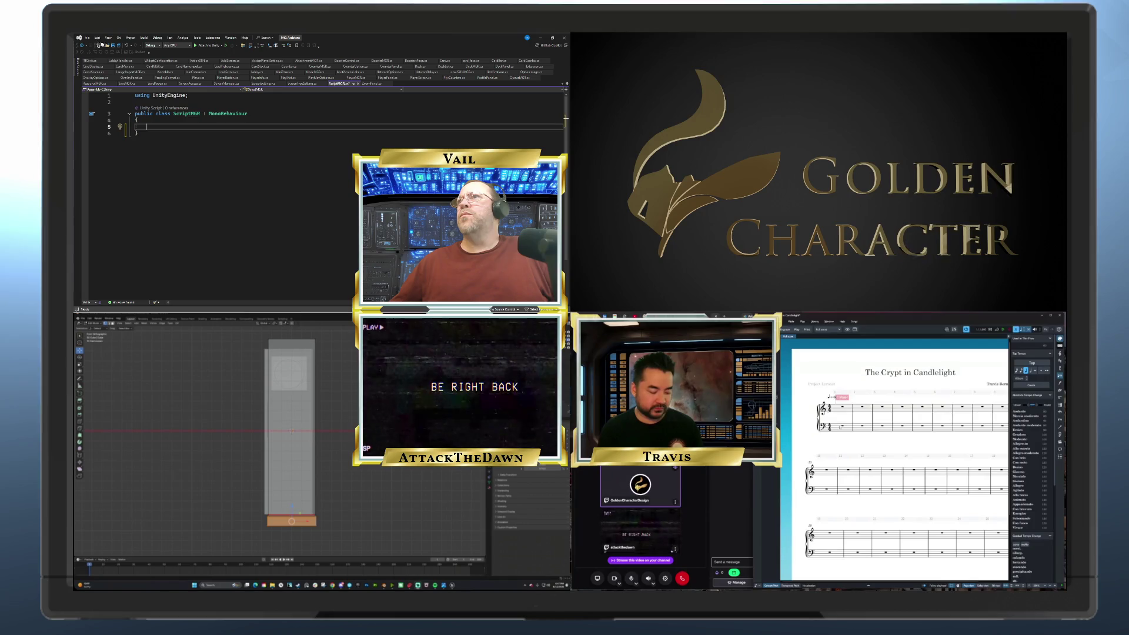
click(87, 38)
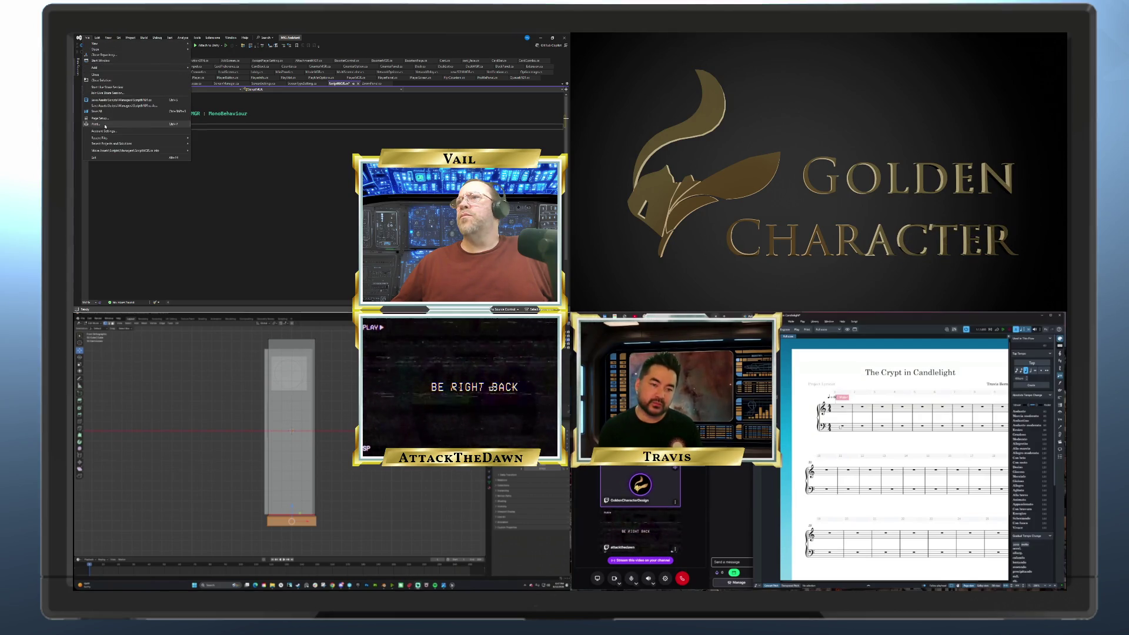
click(109, 37)
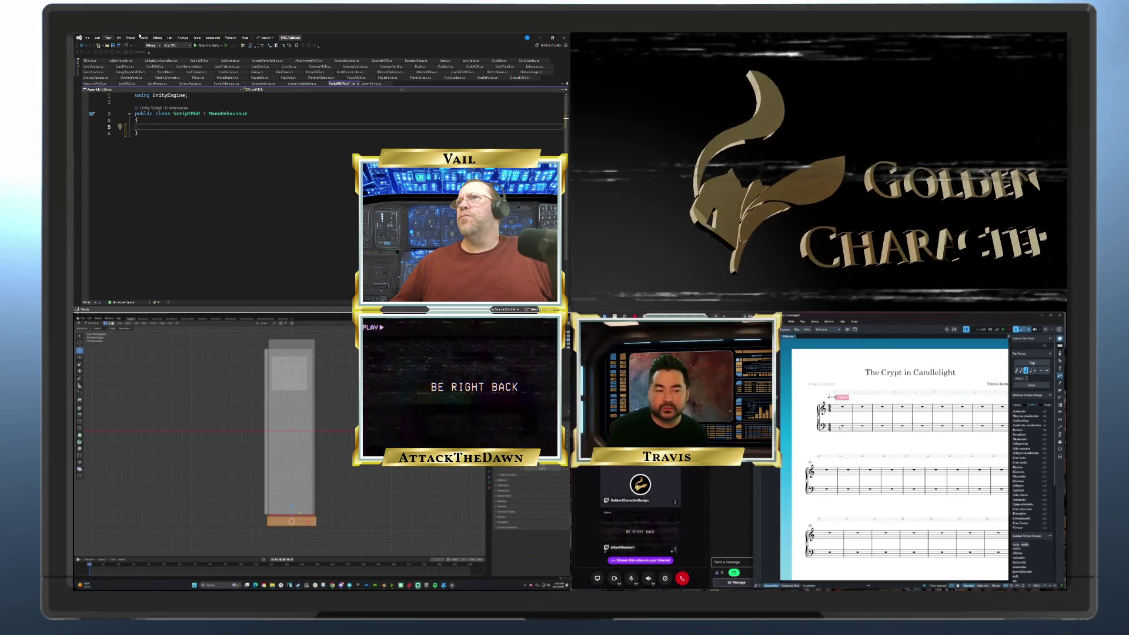
click(130, 37)
key(Escape)
key(ctrl+s)
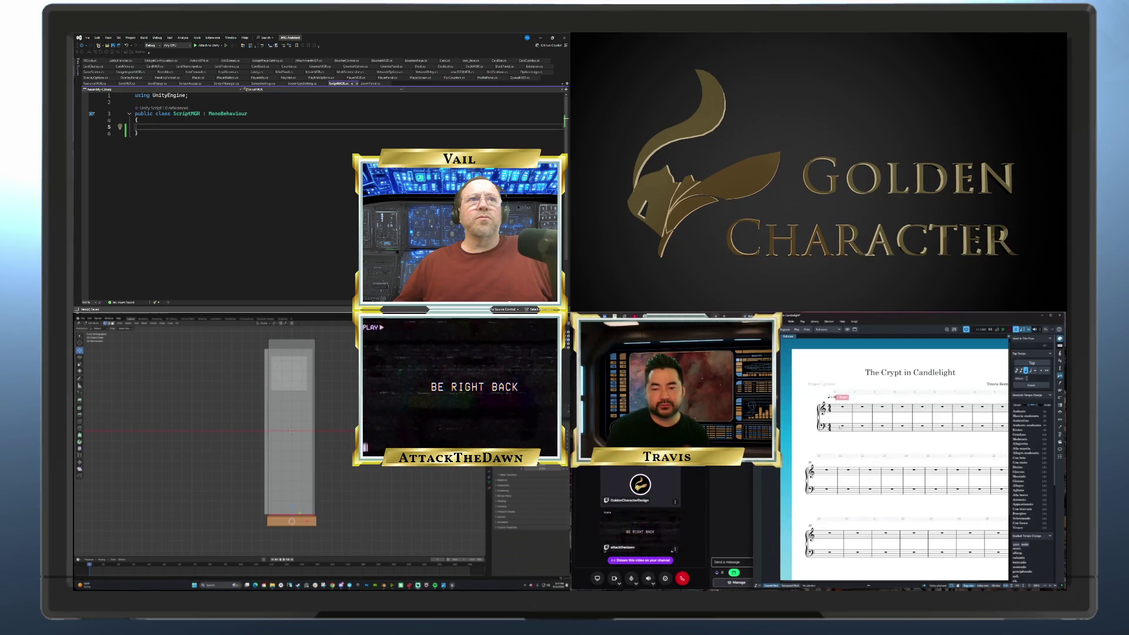
mouse_move(183, 311)
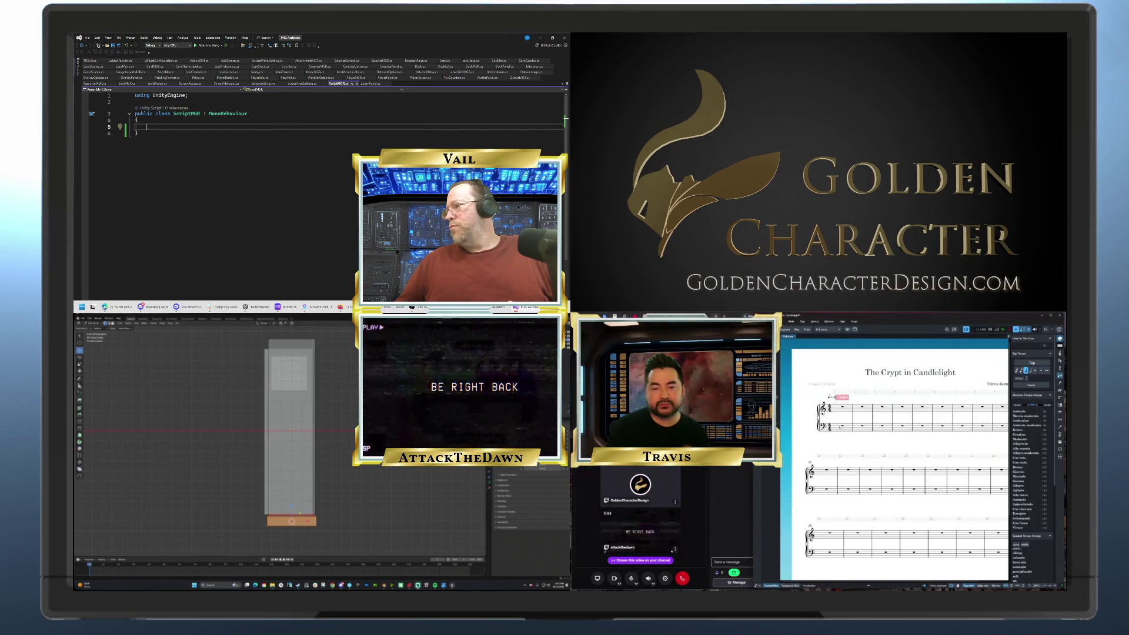
click(502, 307)
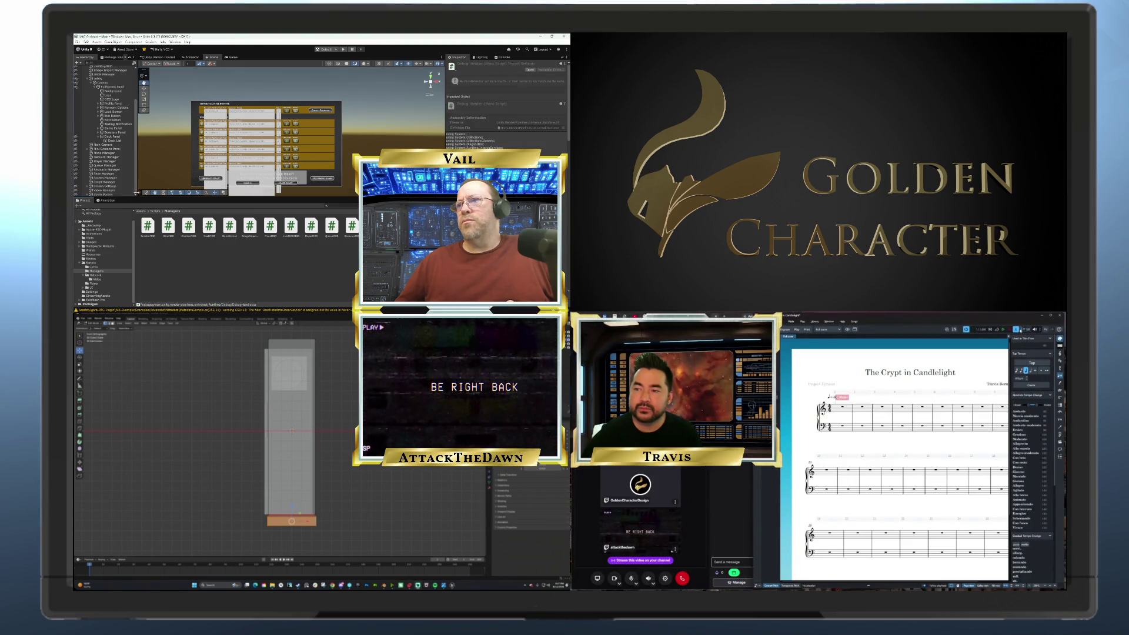
Enlarge the Scene view and inspect Agora Canvas, Attachment Manager and Booster Manager objects
drag(134, 196, 126, 268)
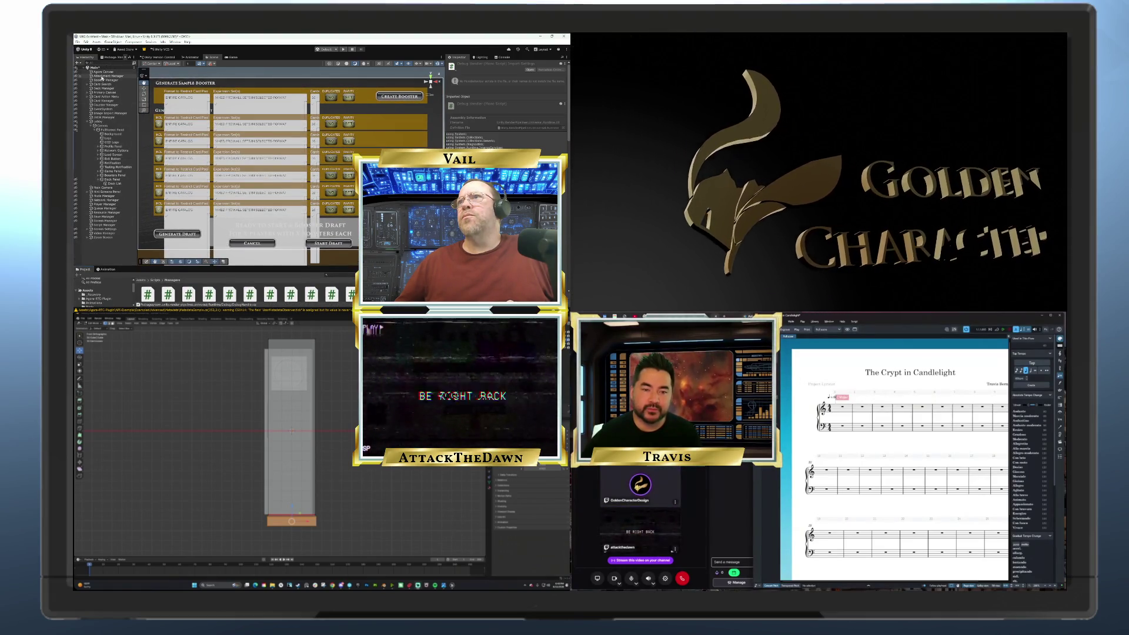
click(102, 72)
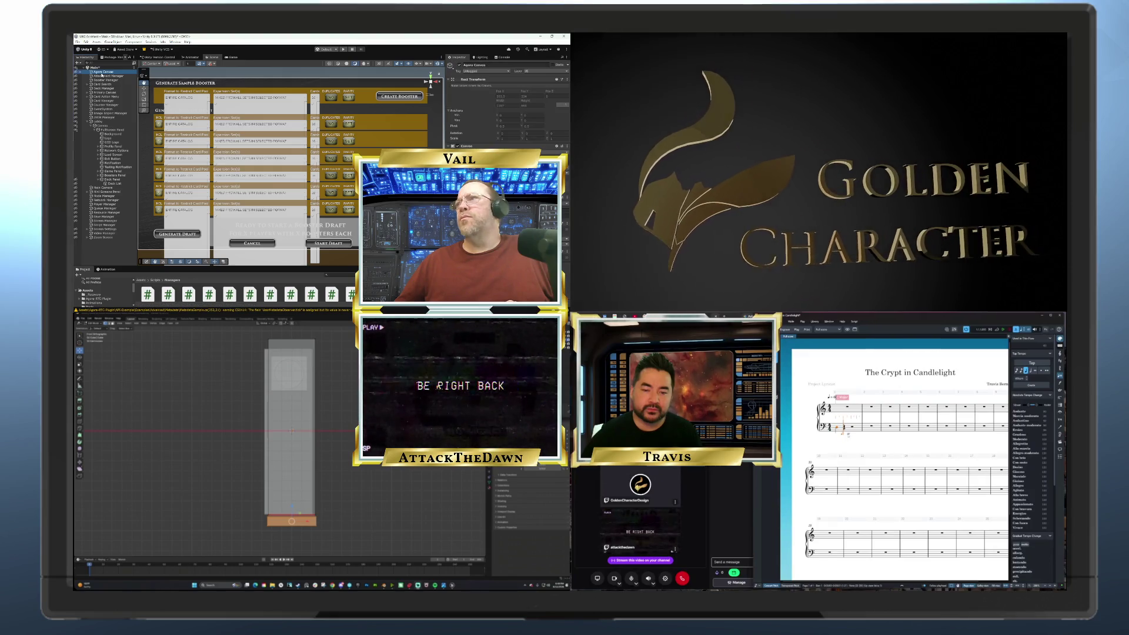
click(103, 76)
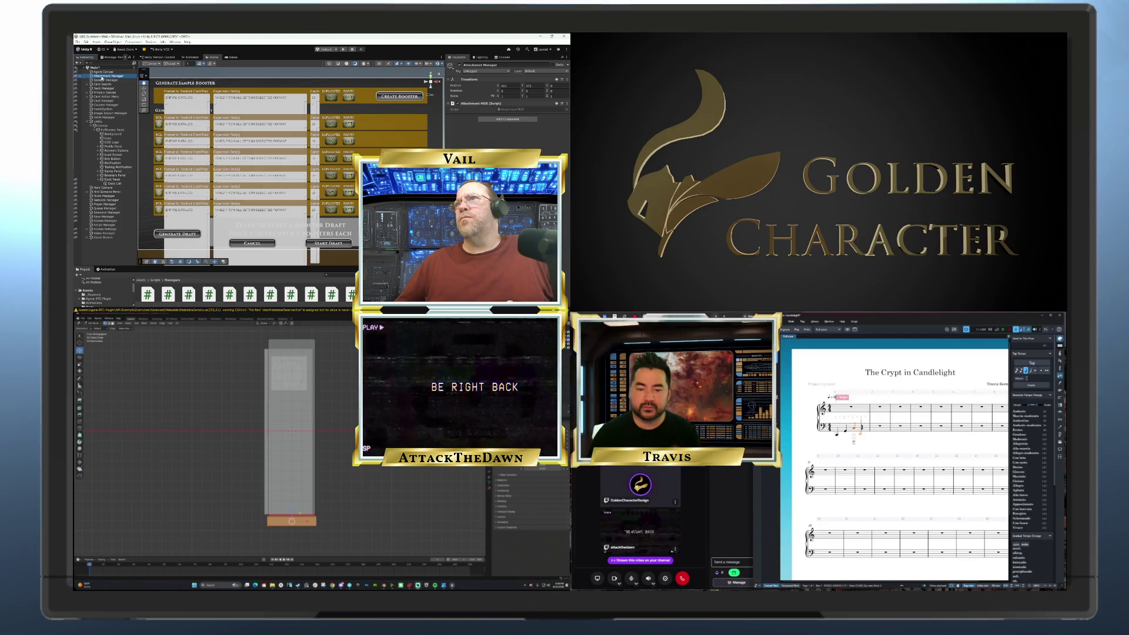
click(103, 80)
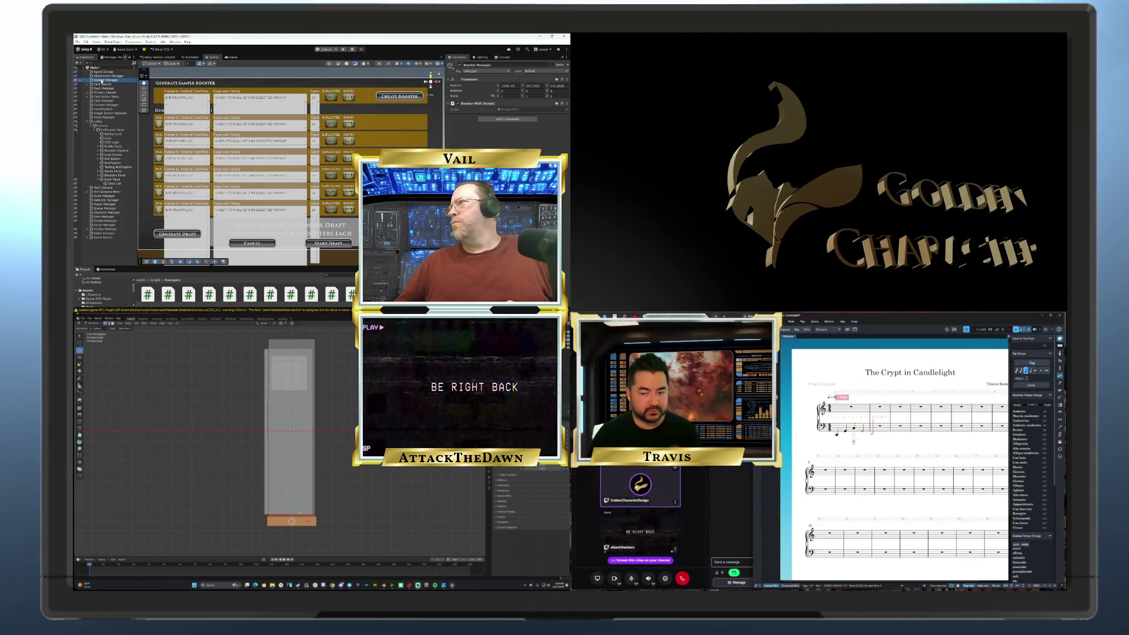
click(103, 77)
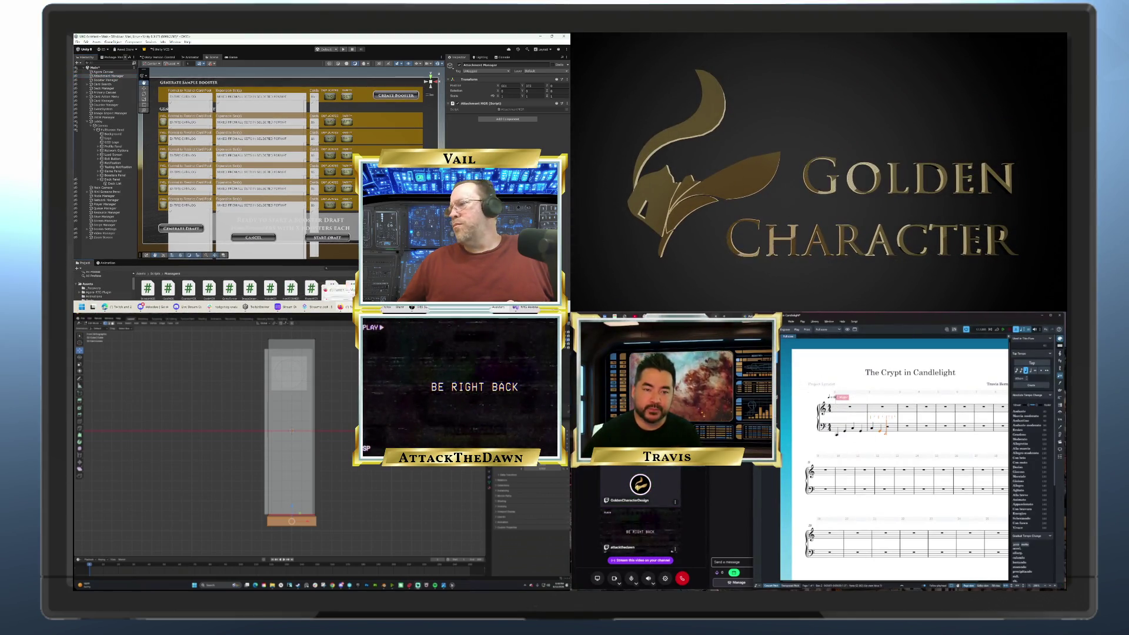
click(516, 307)
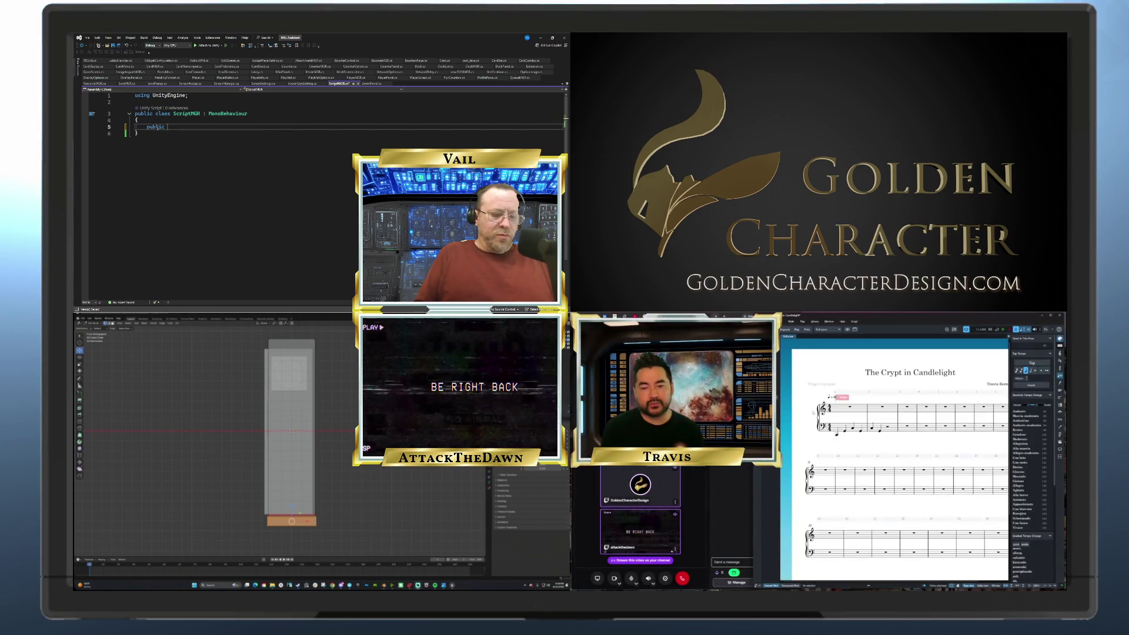
Declare 'public static ScriptMGR instance;' and add an empty 'private void Awake()' below it
text(s)
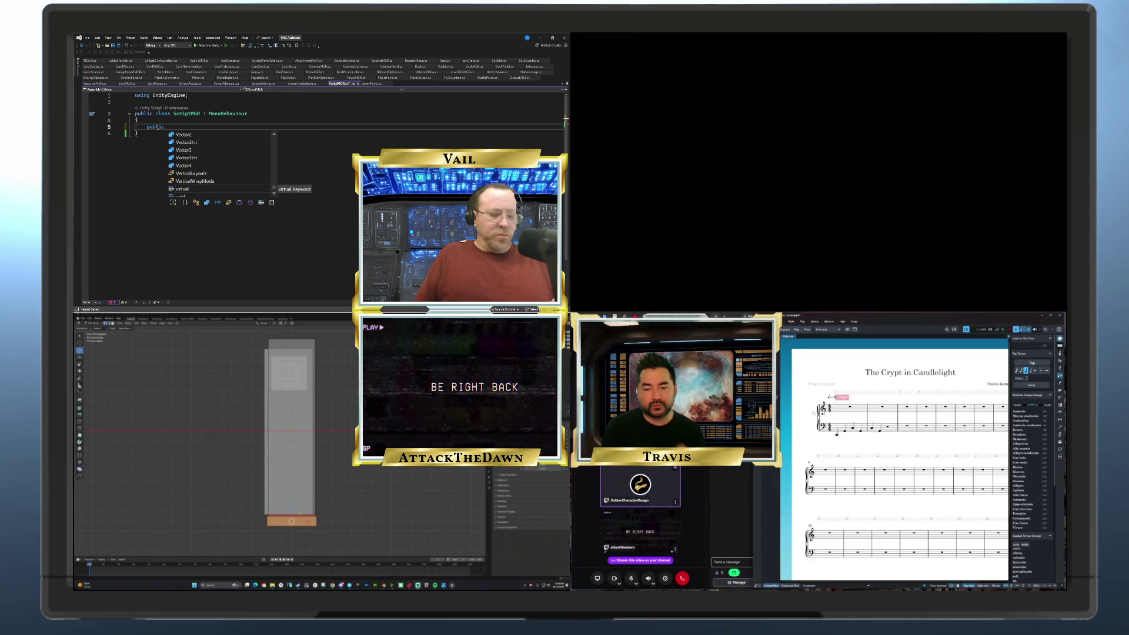
text(tatic)
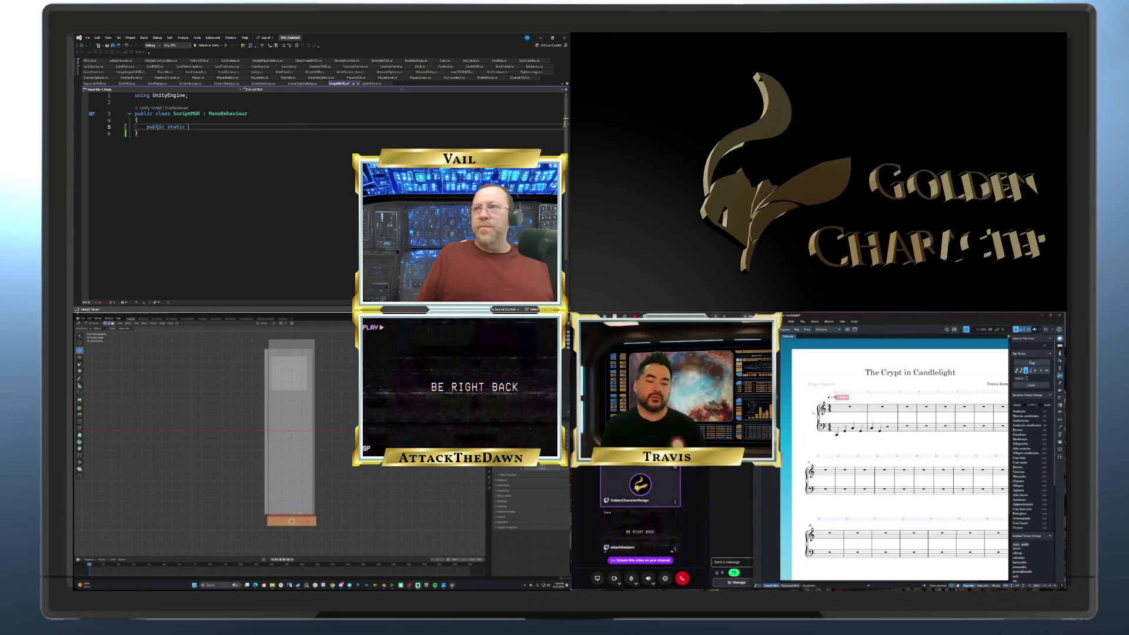
text( Script)
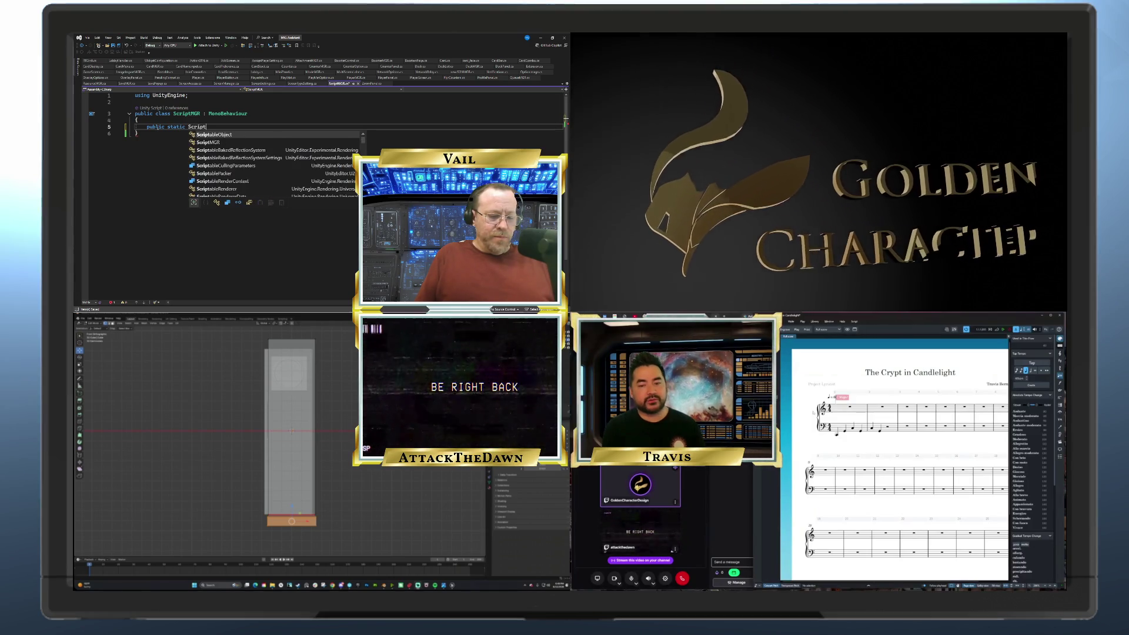
text(MGR instance)
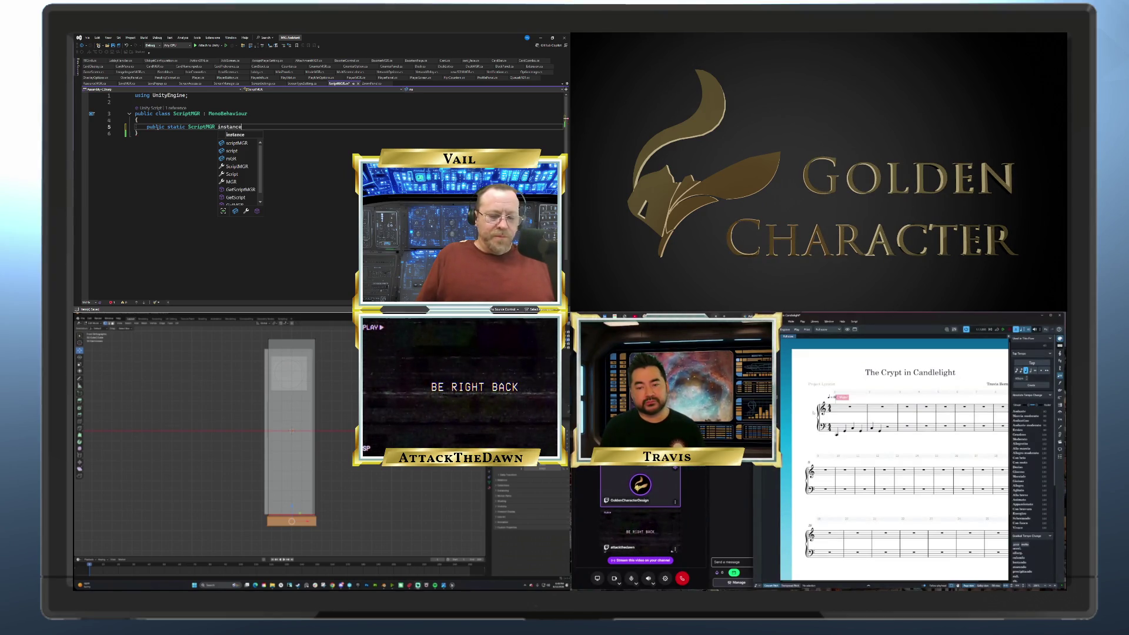
key(Escape)
key(Return)
key(Return)
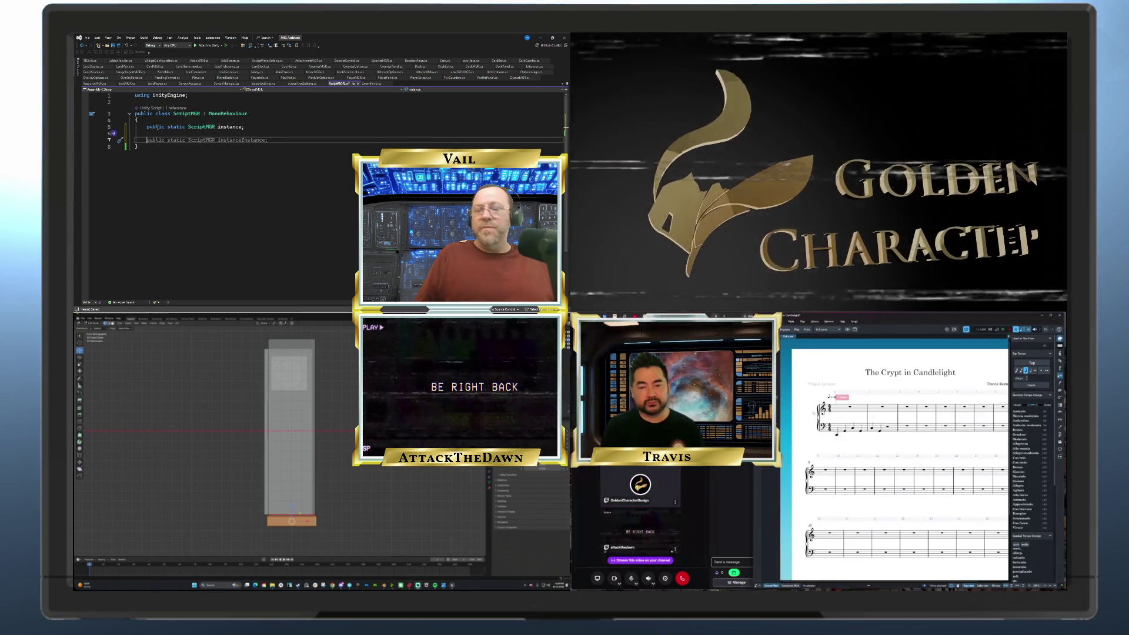
text(pri)
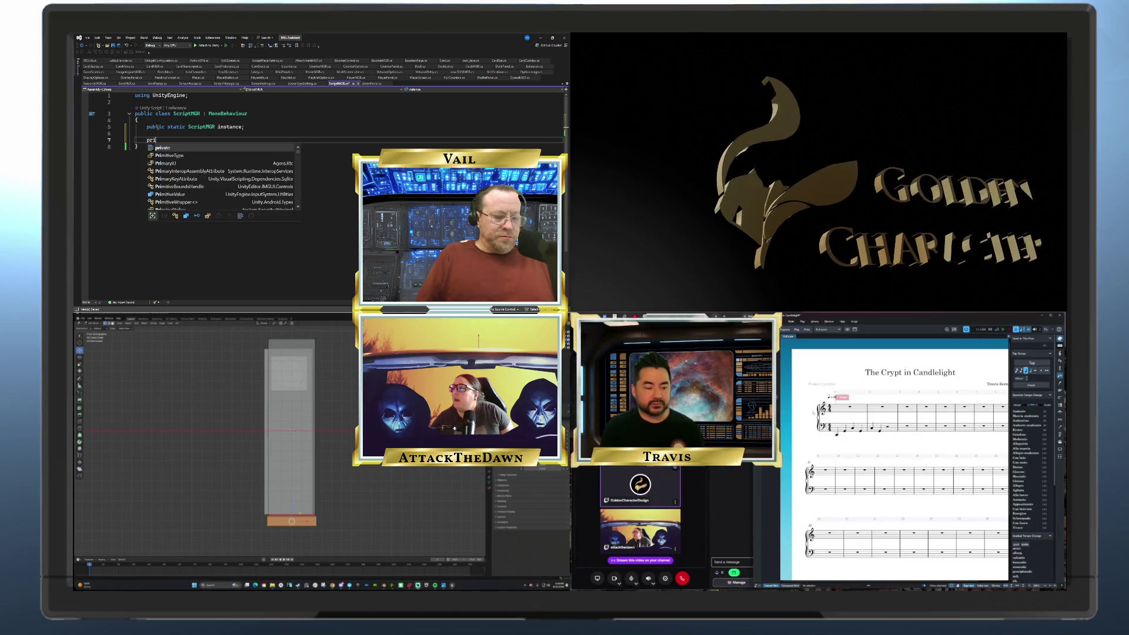
text(vate void )
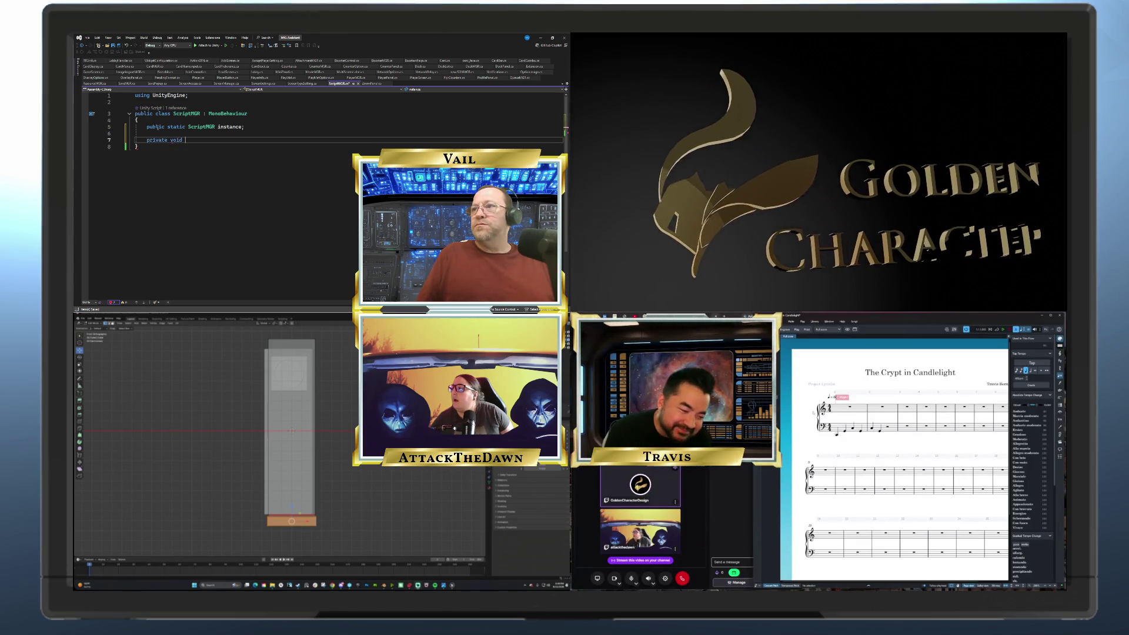
text(Awake)
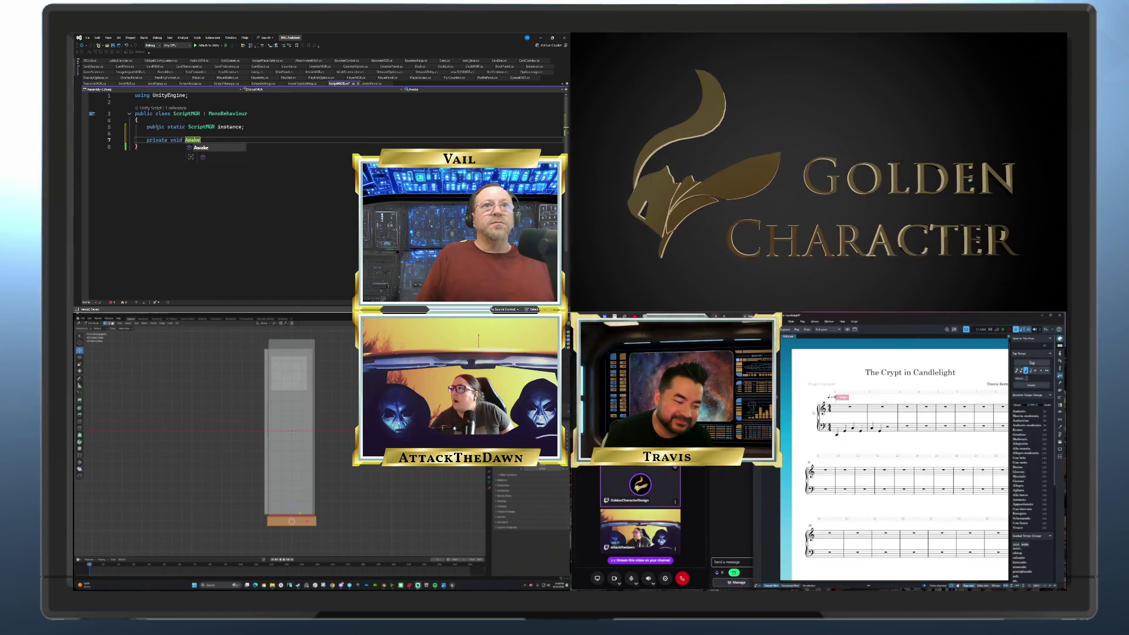
key(Return)
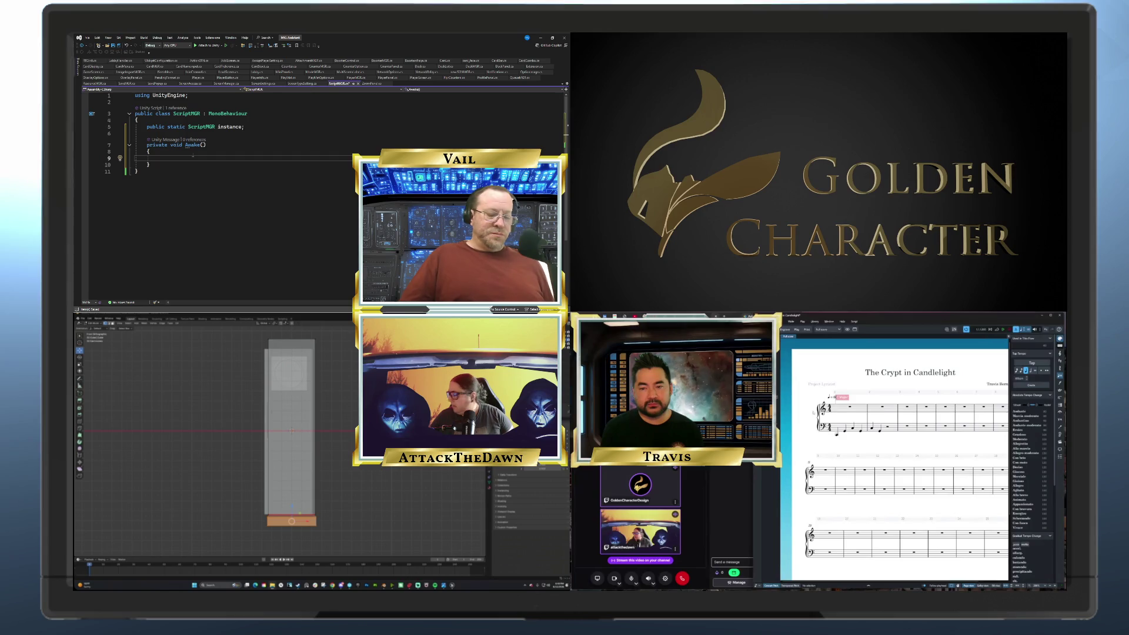
text(if()
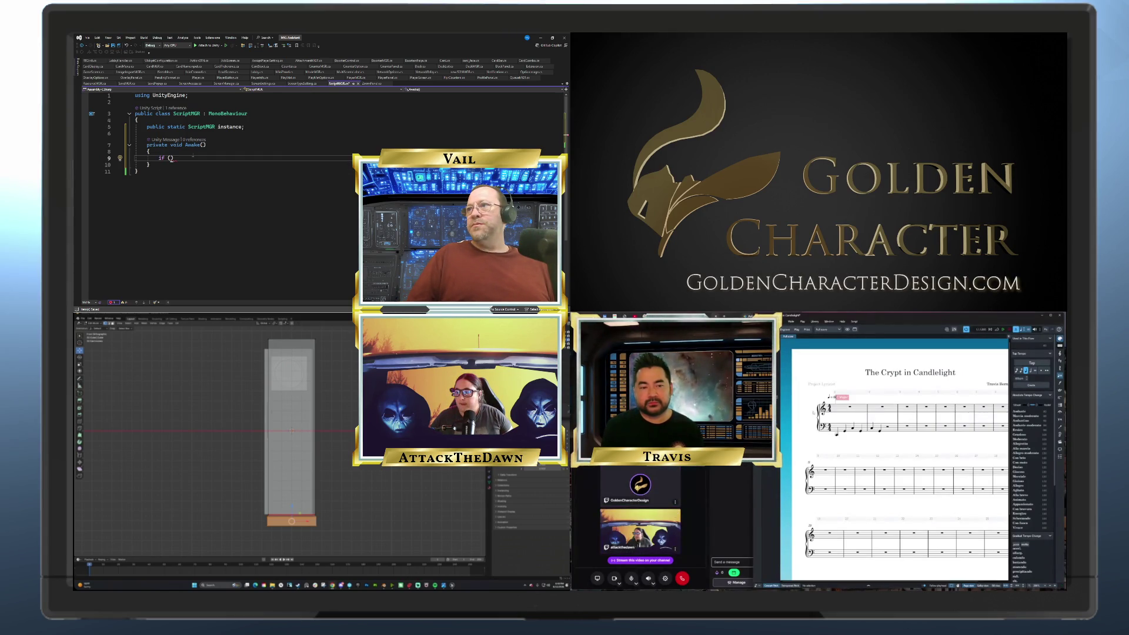
text(instance)
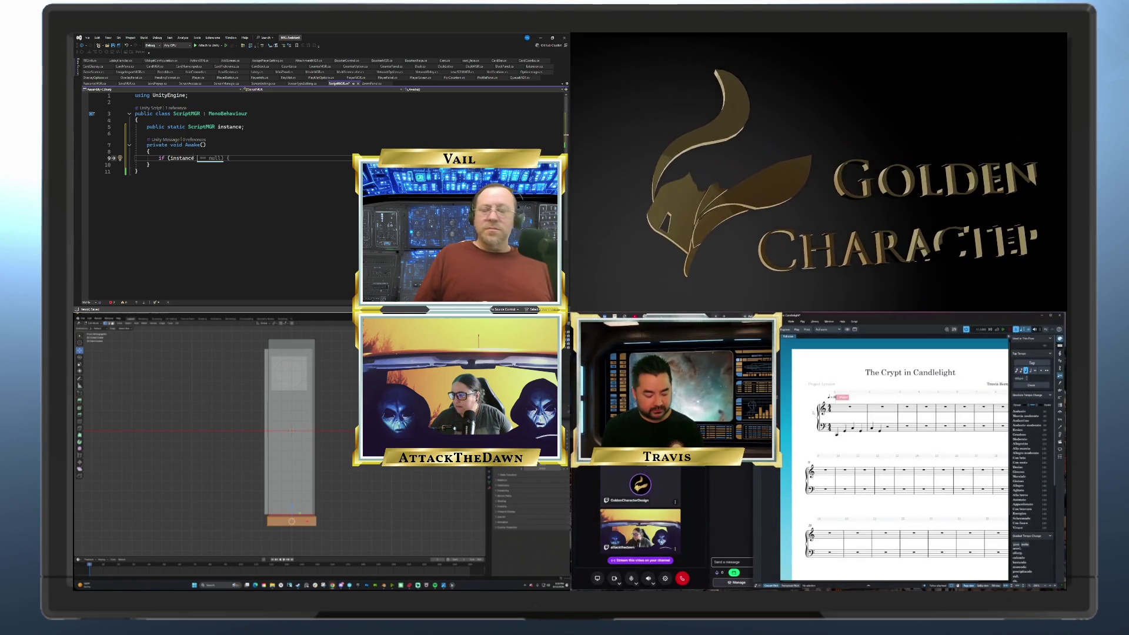
In Awake, write 'instance = FindFirstObjectByType<ScriptMGR>();' and begin an 'if (instance == null)' check
key(Home)
key(Delete)
key(Delete)
key(Delete)
key(End)
text(= F)
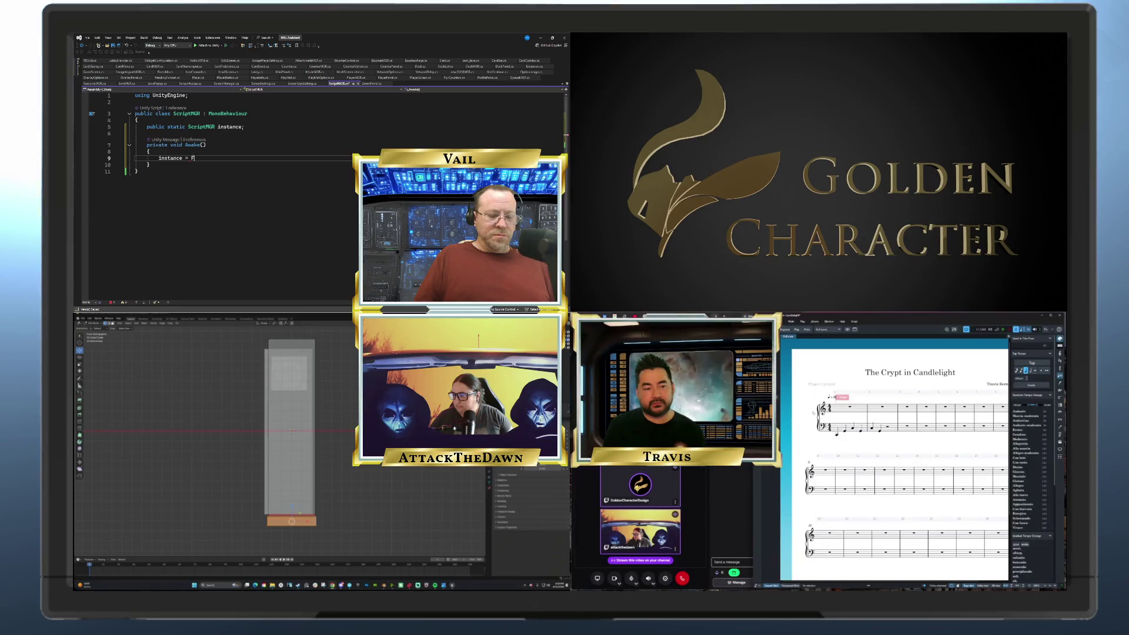
text(indFirst)
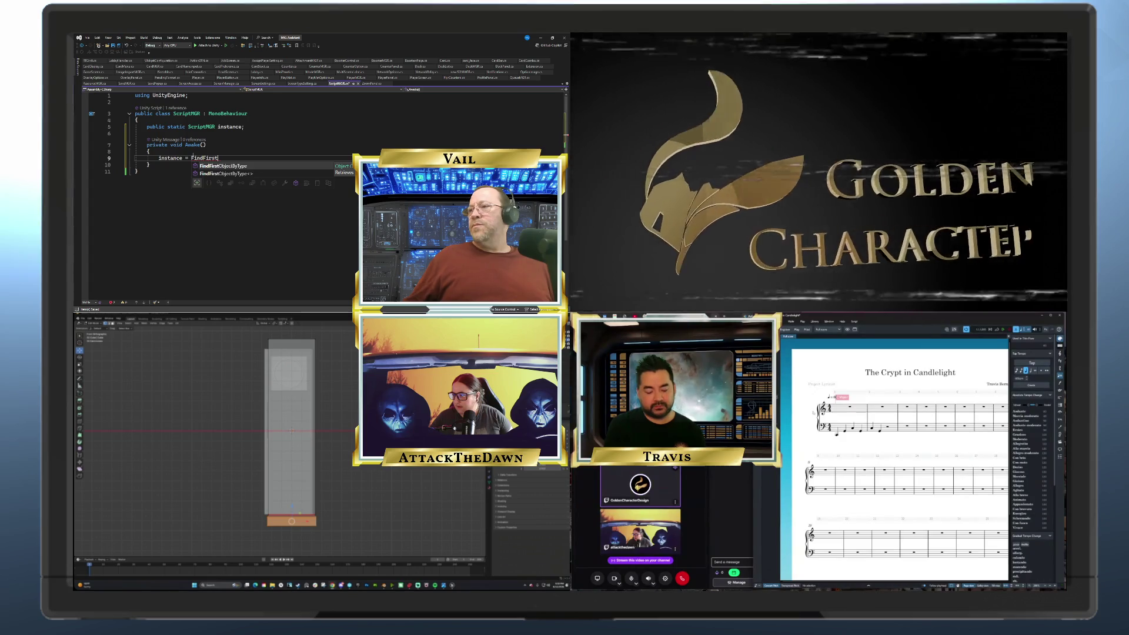
key(Tab)
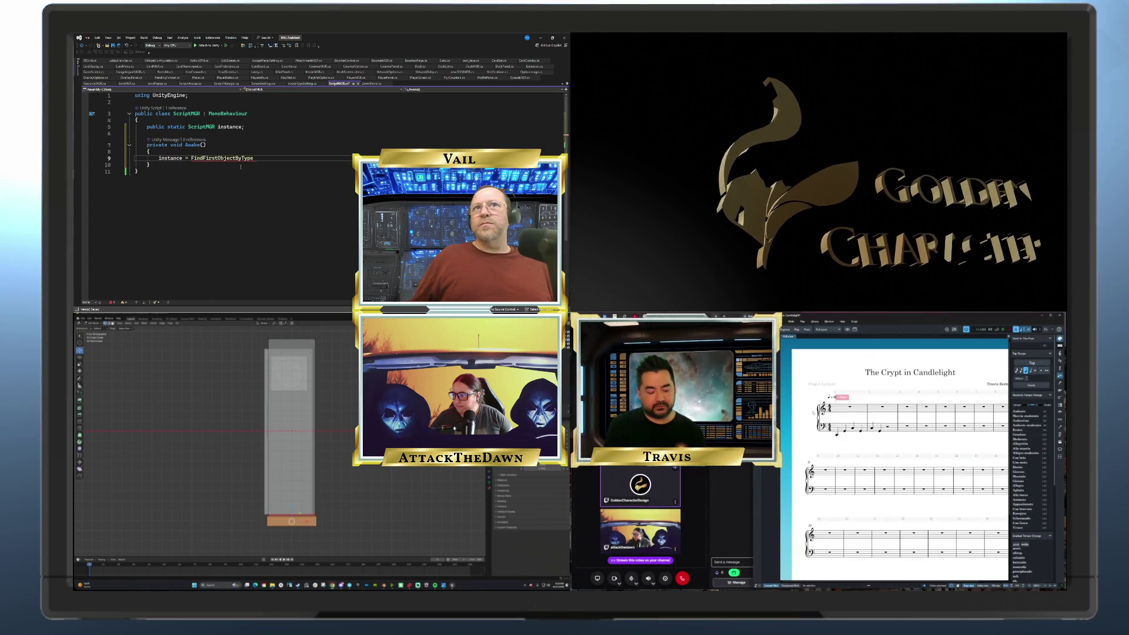
text(<>)
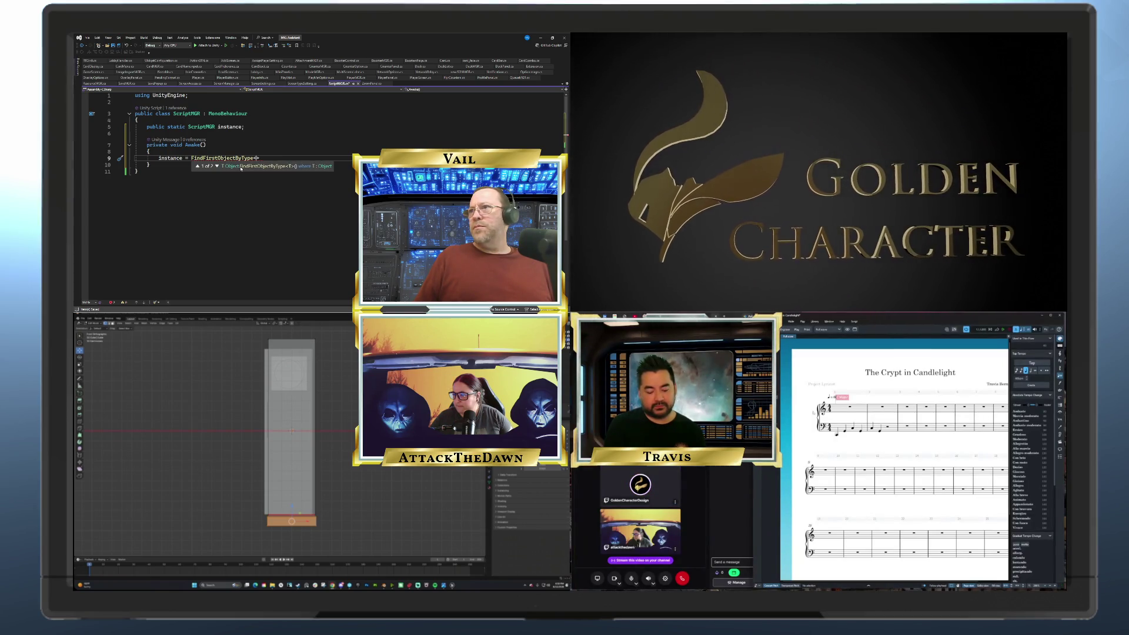
text(Script)
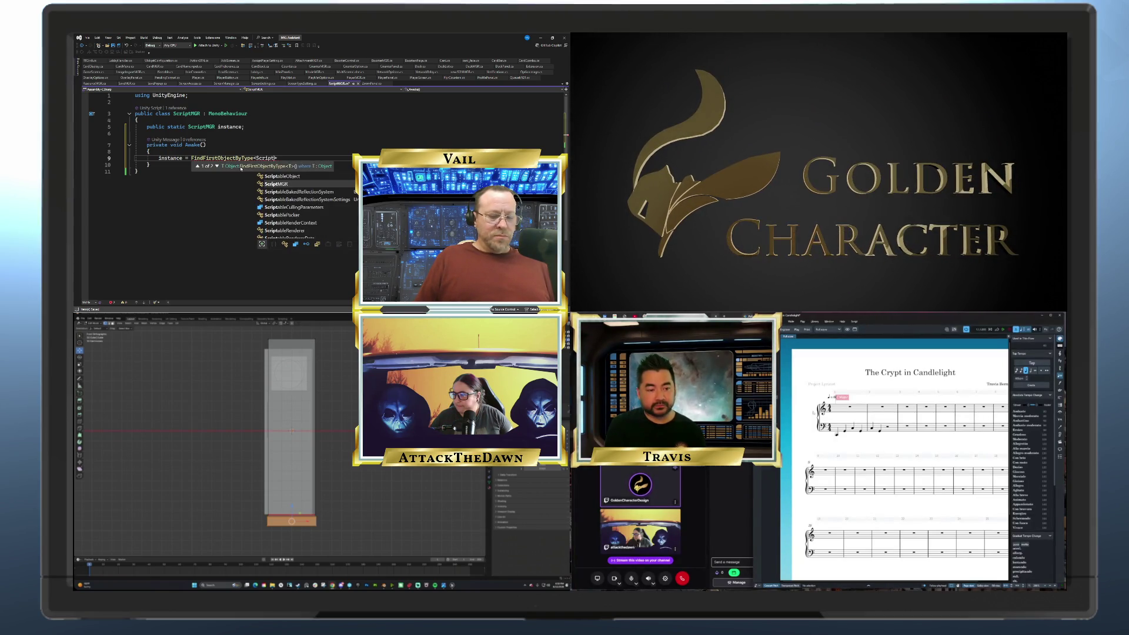
text(MG)
key(Escape)
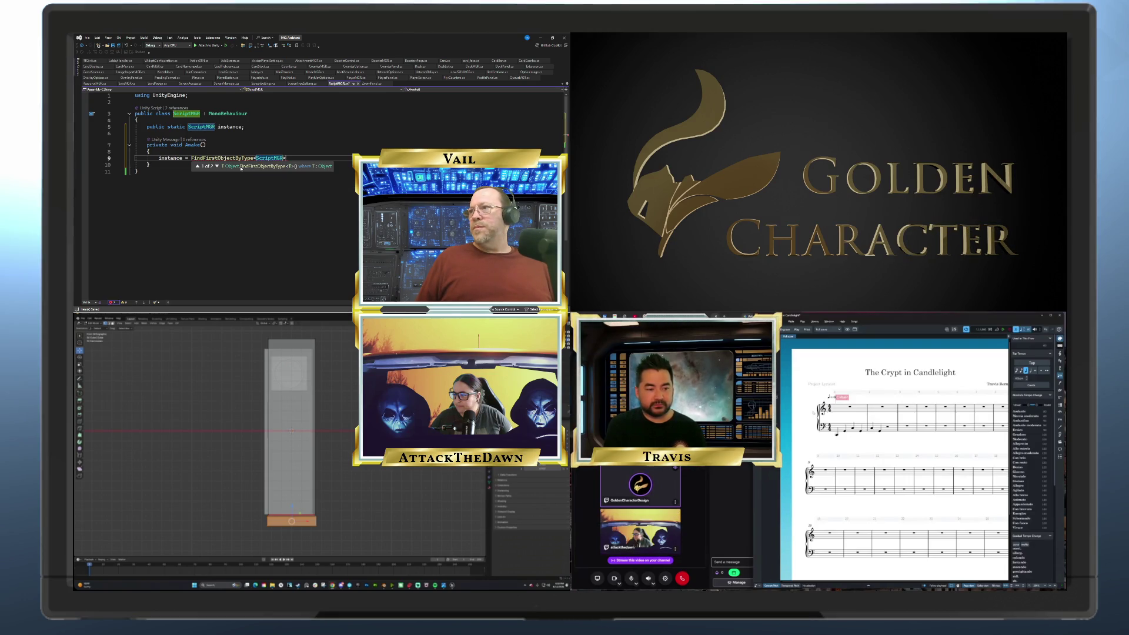
key(Escape)
text())
key(Return)
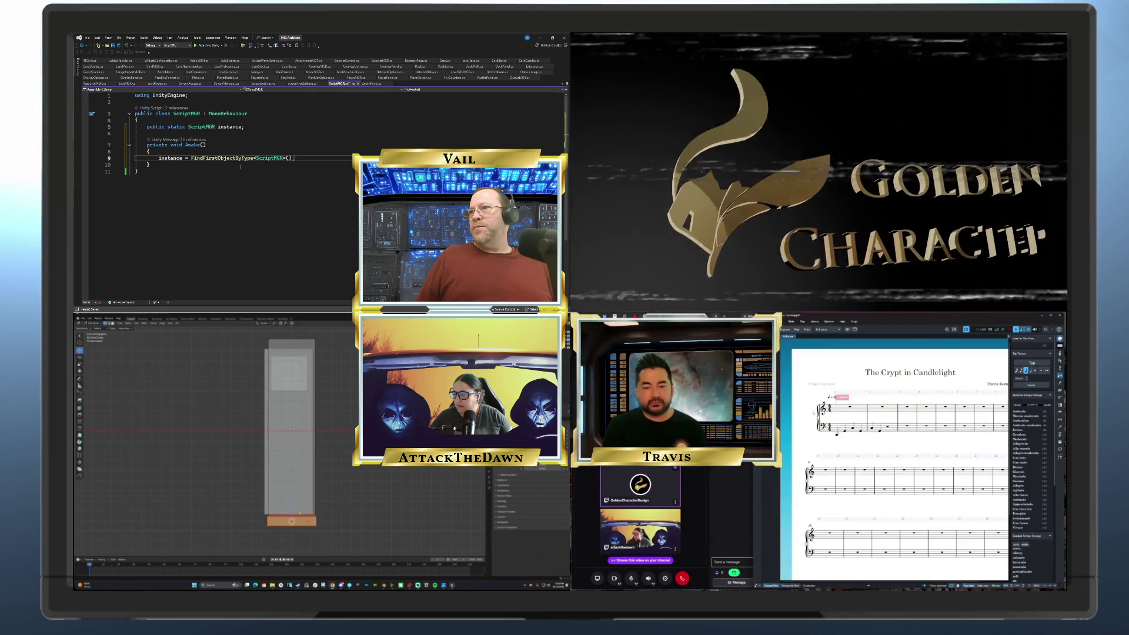
text(if (instance == null))
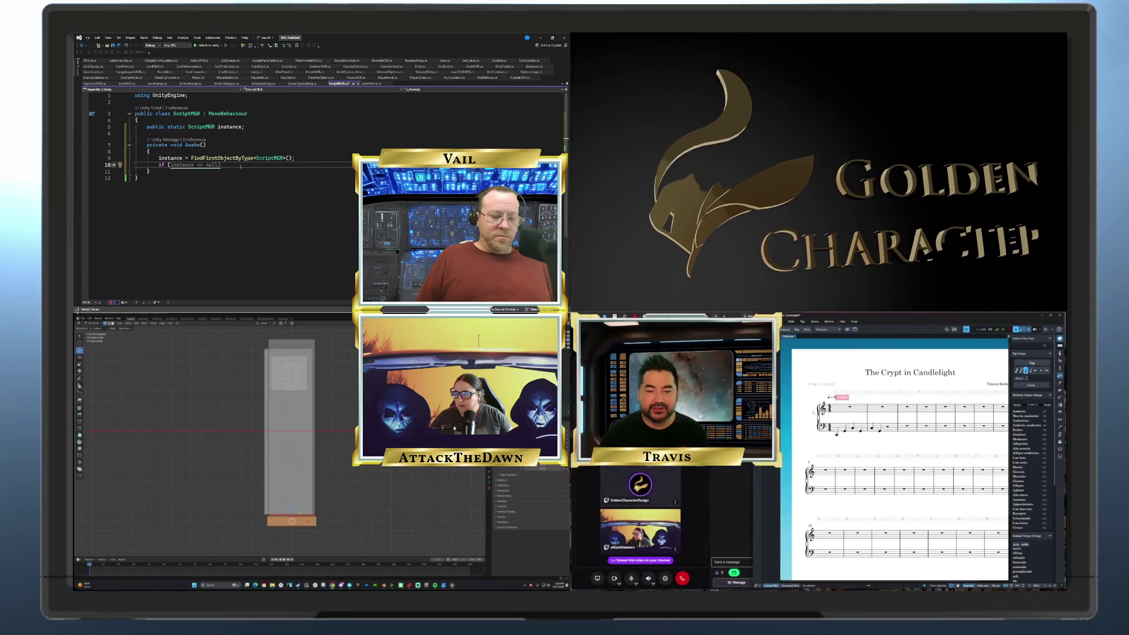
text(instance)
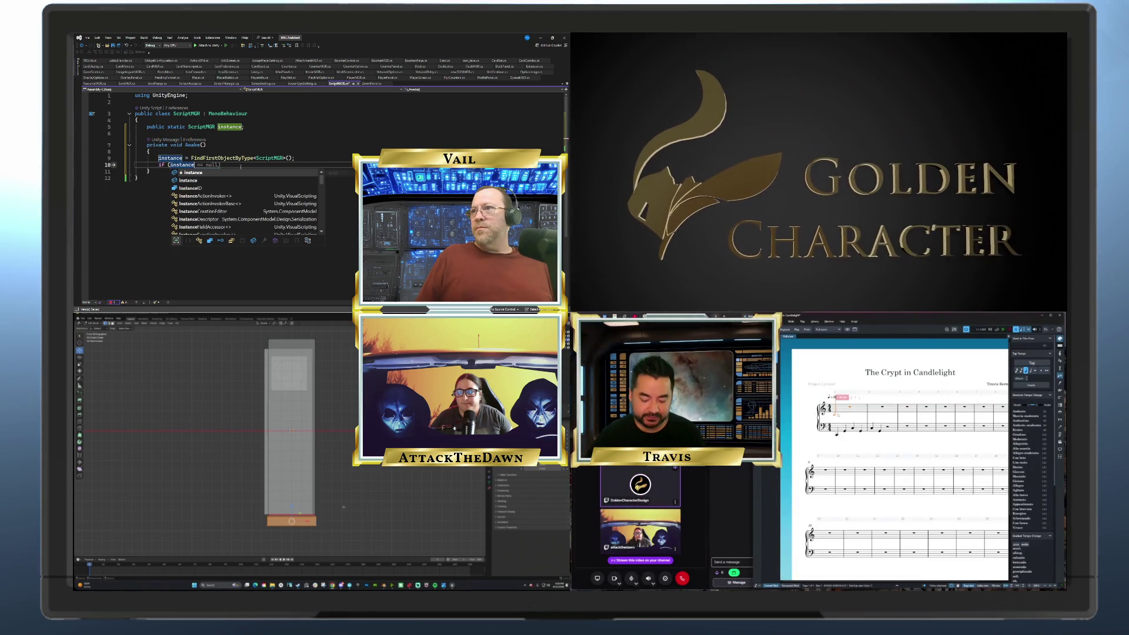
Complete the 'instance == null' check so its body sets instance = this
key(Escape)
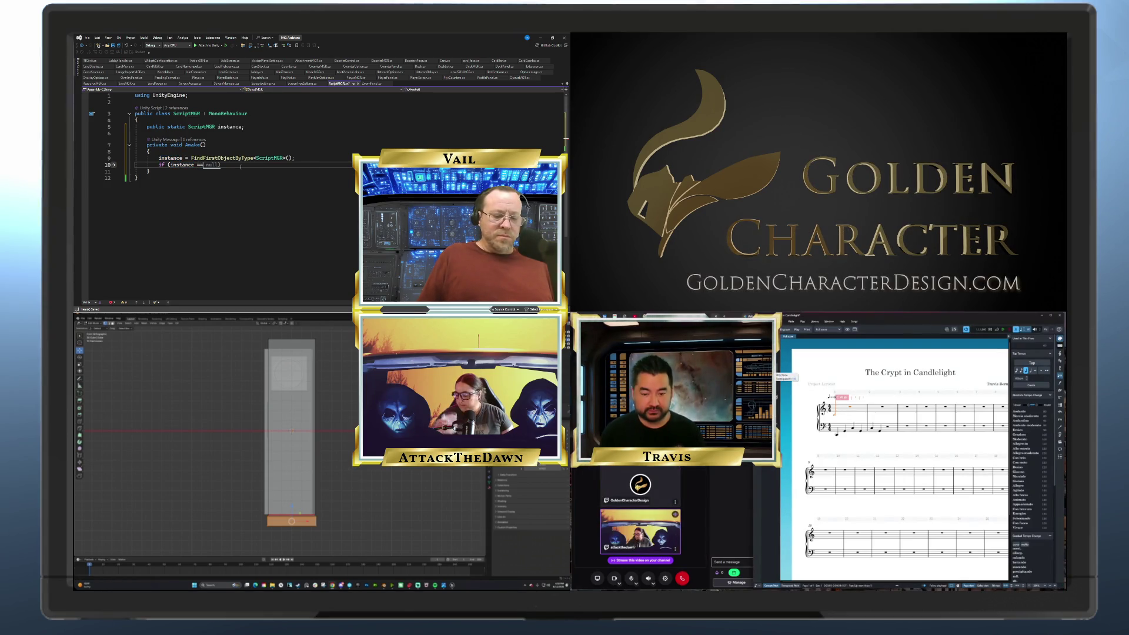
text(ull)
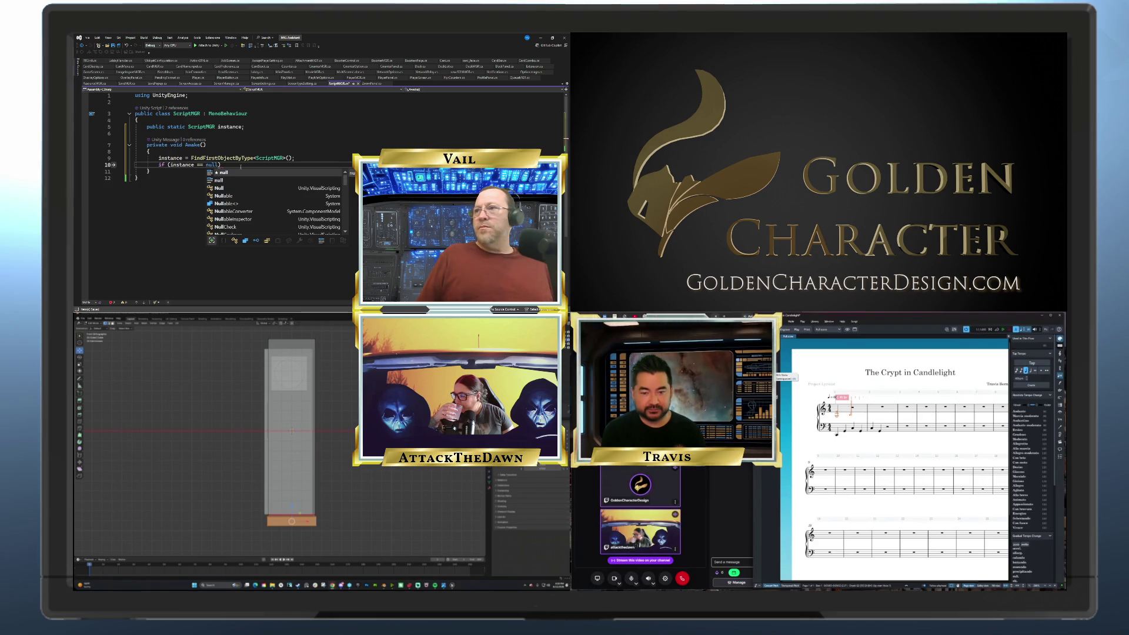
text())
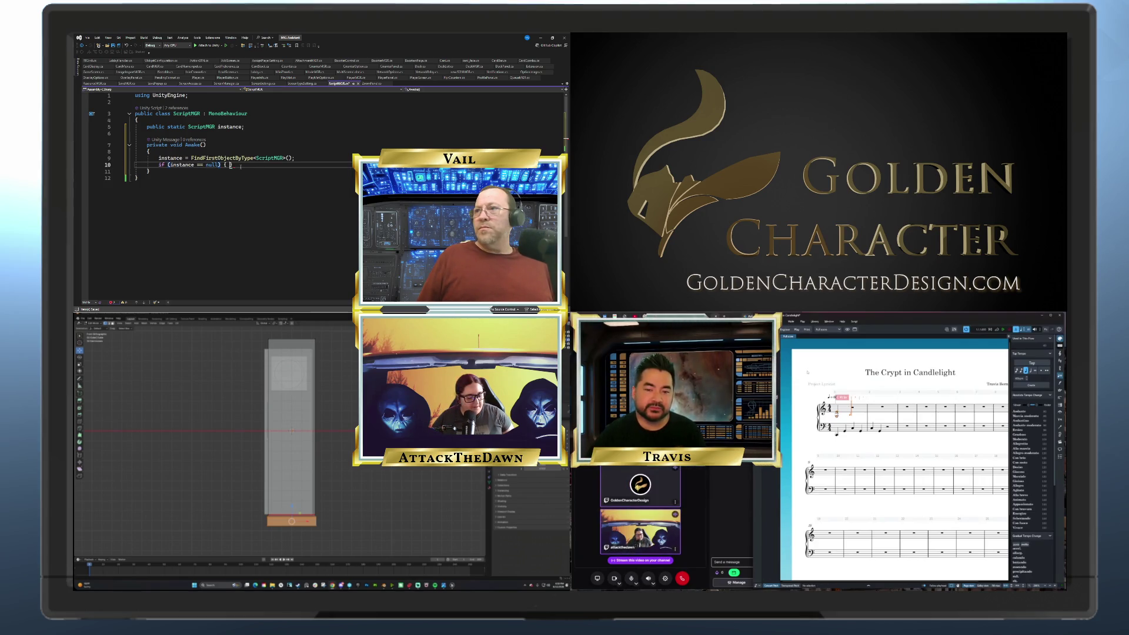
key(Return)
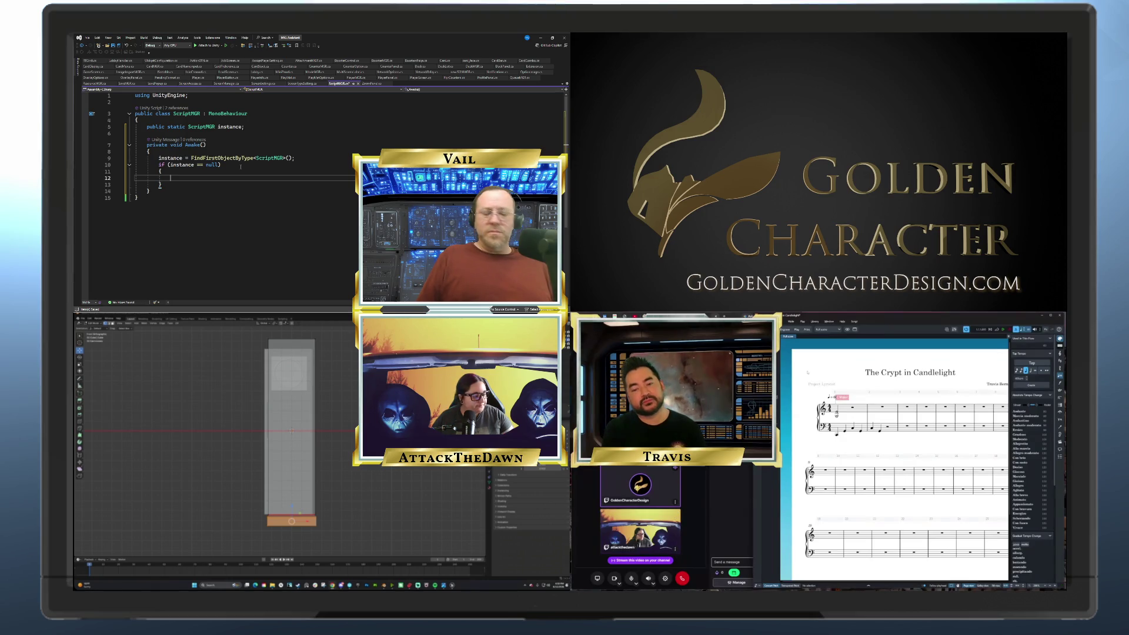
text(instance )
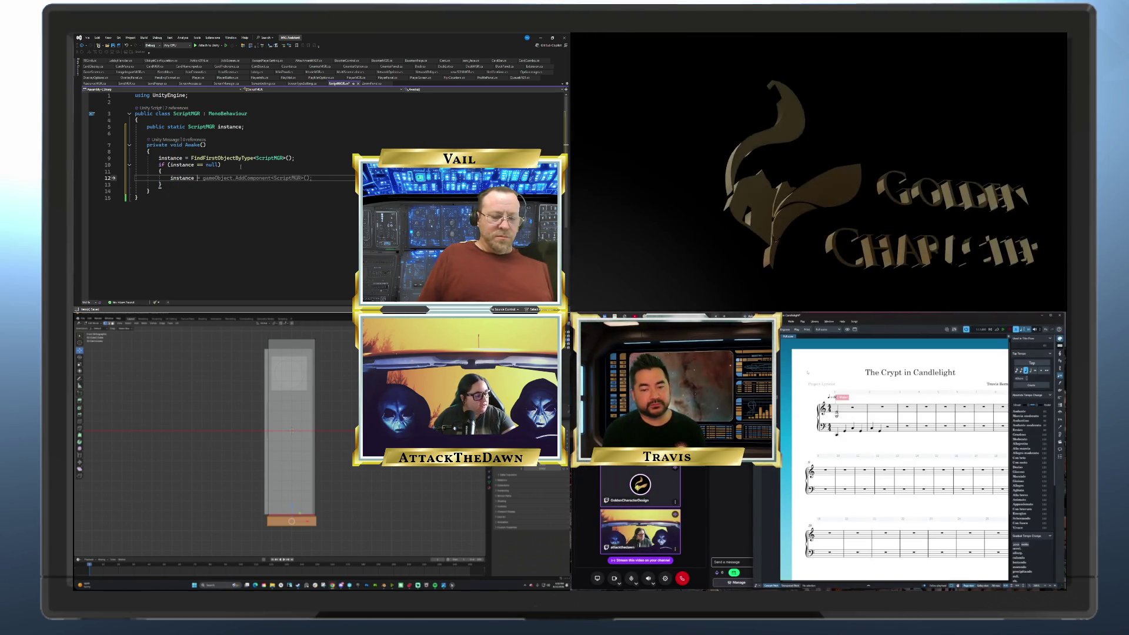
text(= this)
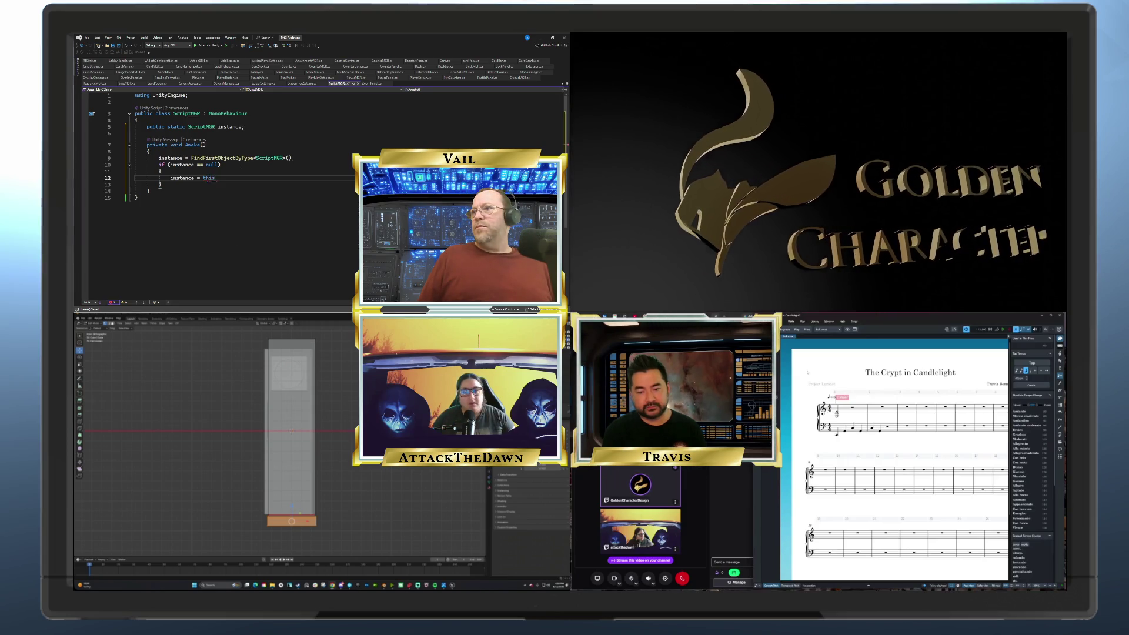
text(;)
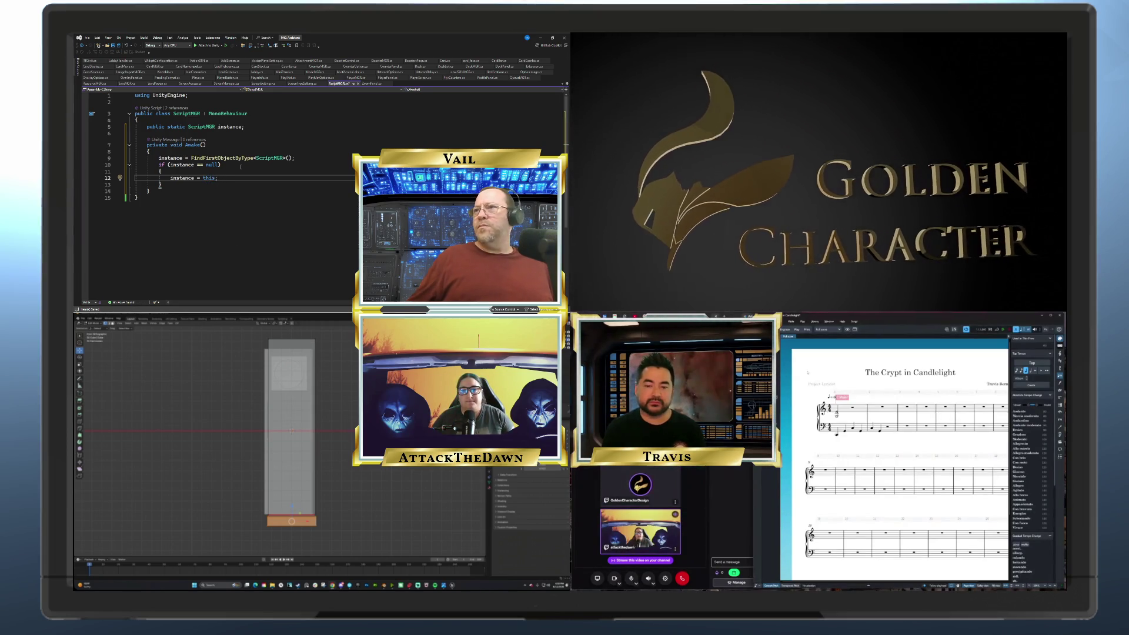
Add an else branch after the if block that calls Destroy(gameObject)
click(188, 186)
key(Return)
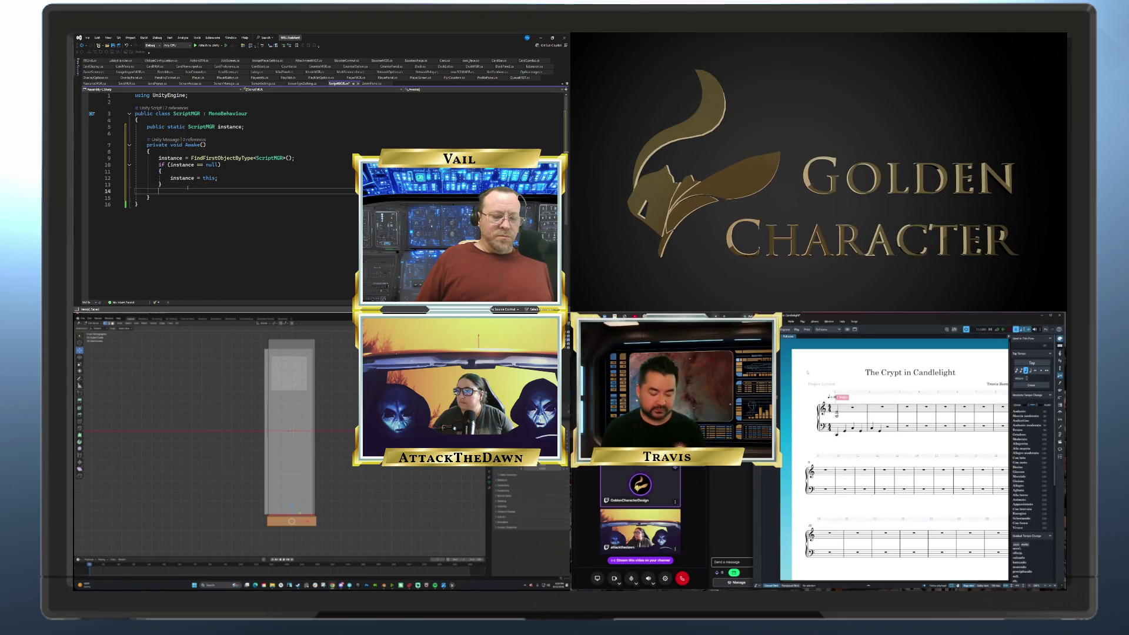
text(else)
key(Return)
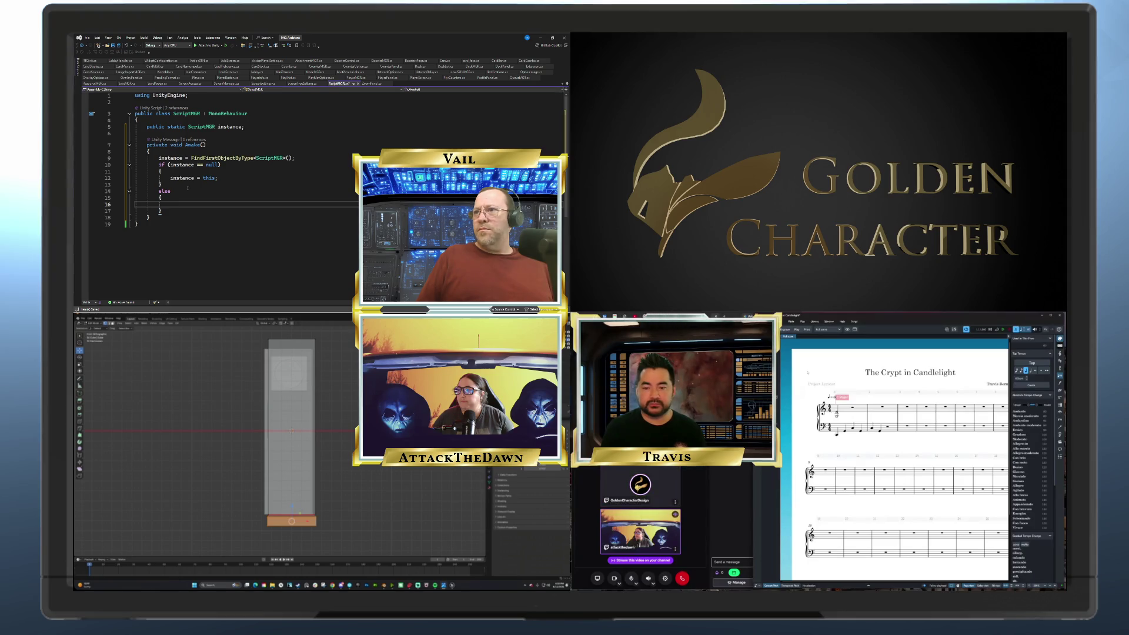
text(Destro)
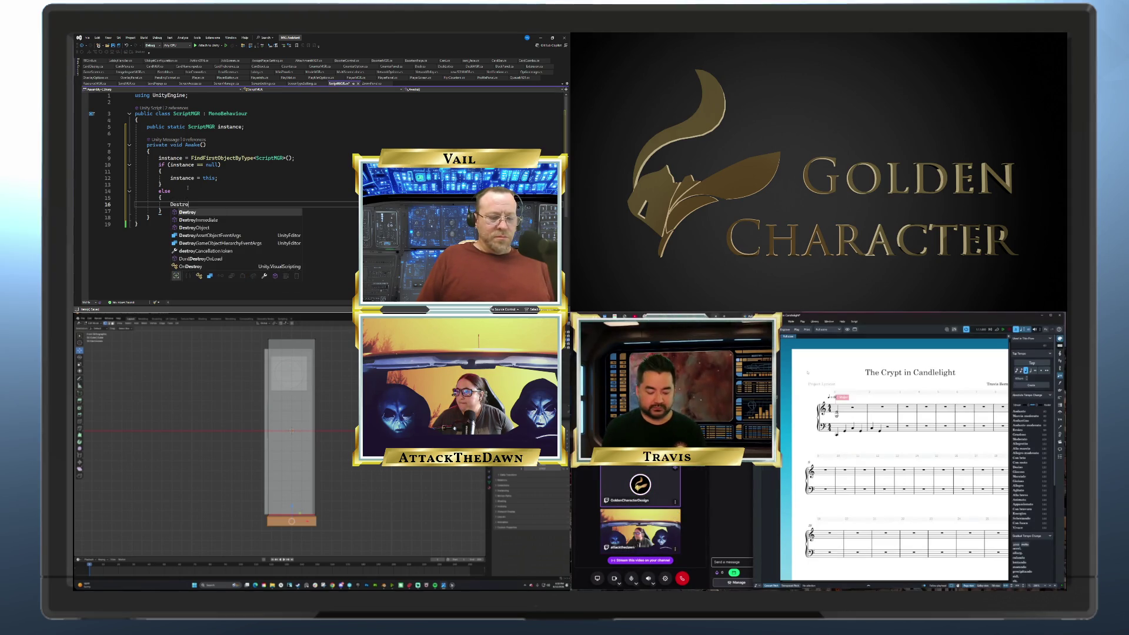
text(y(gameObject)
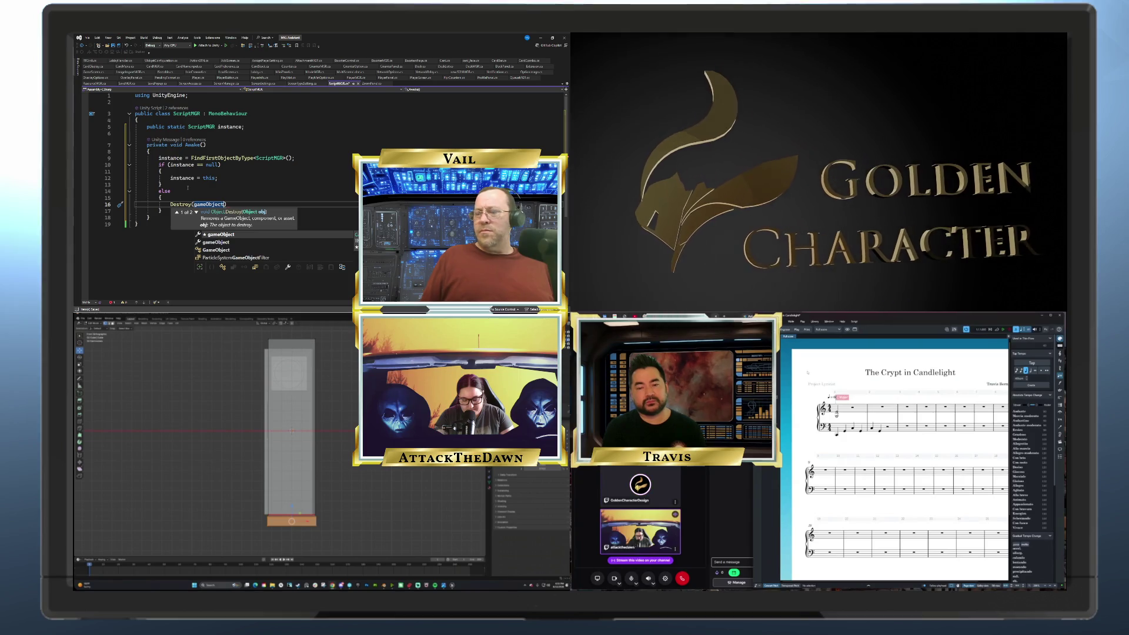
text())
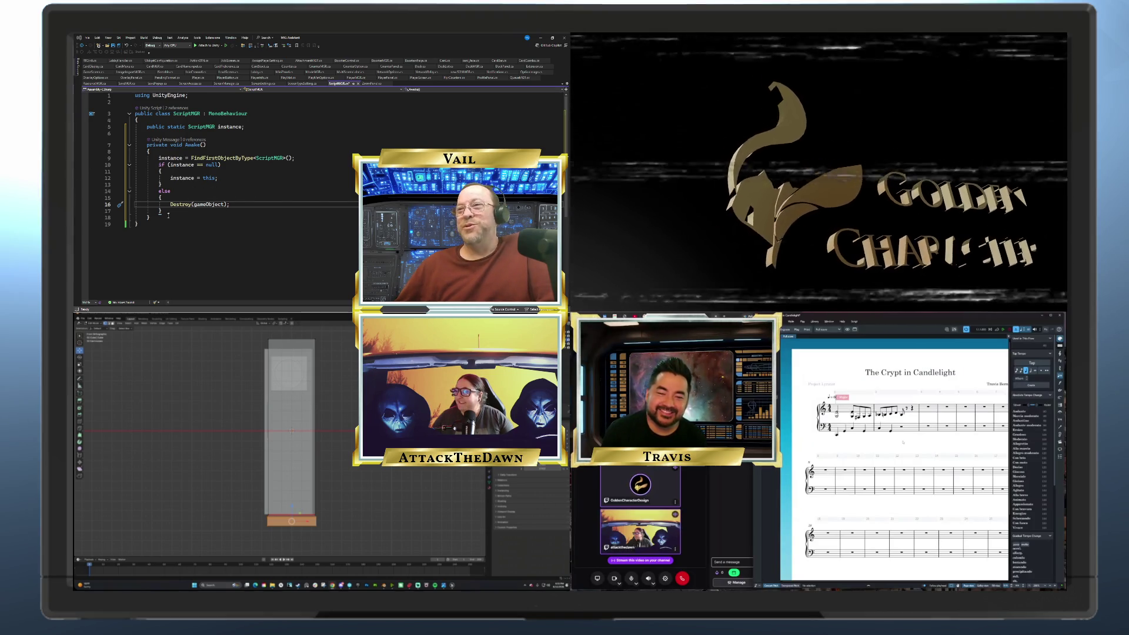
click(137, 224)
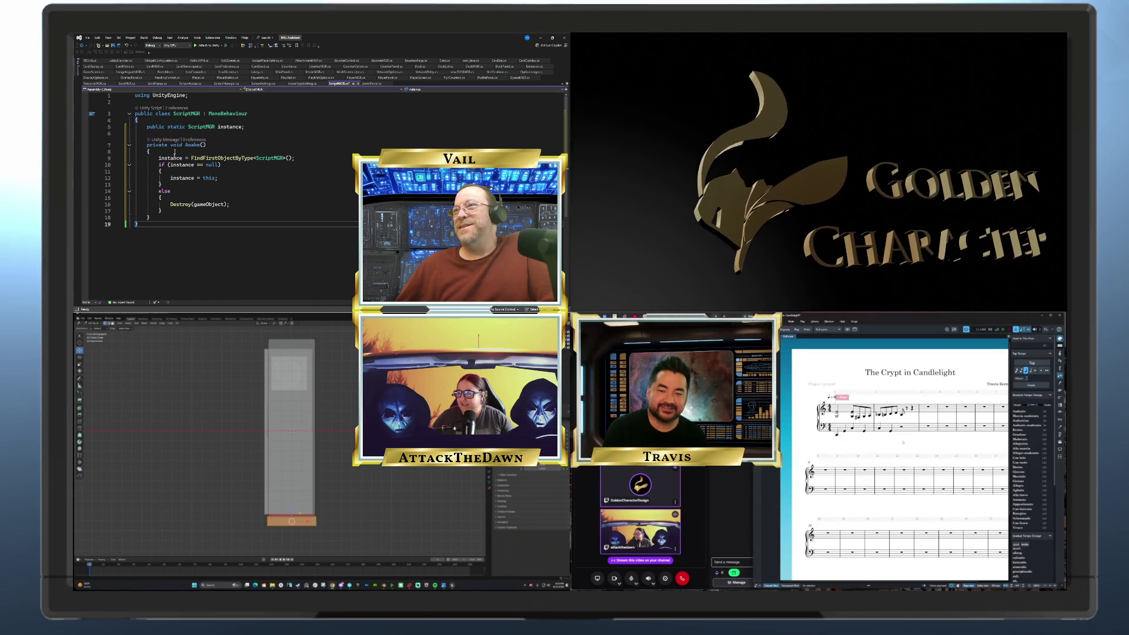
Add a new line below the instance field and clear the unfinished '{ SerializeF' attribute text
click(288, 134)
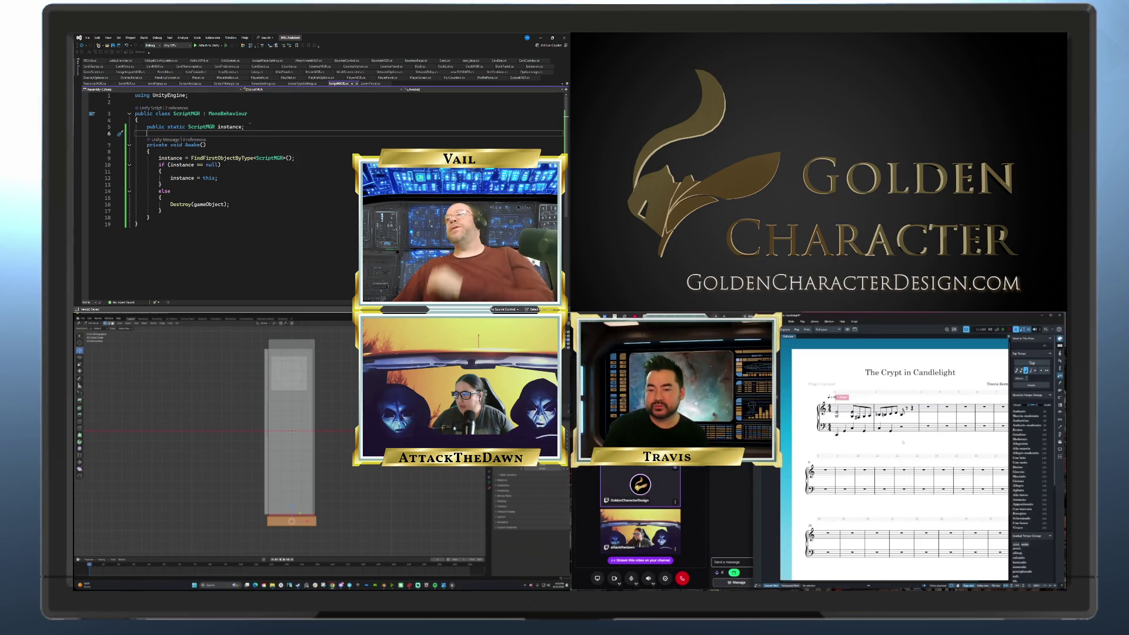
click(252, 129)
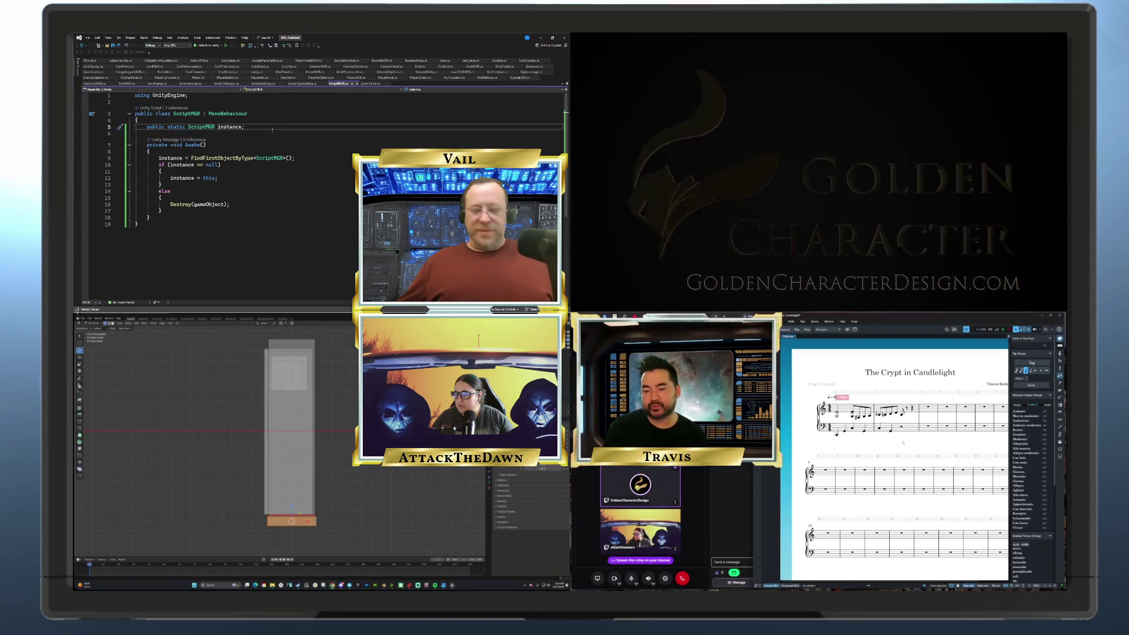
key(Return)
key(Return)
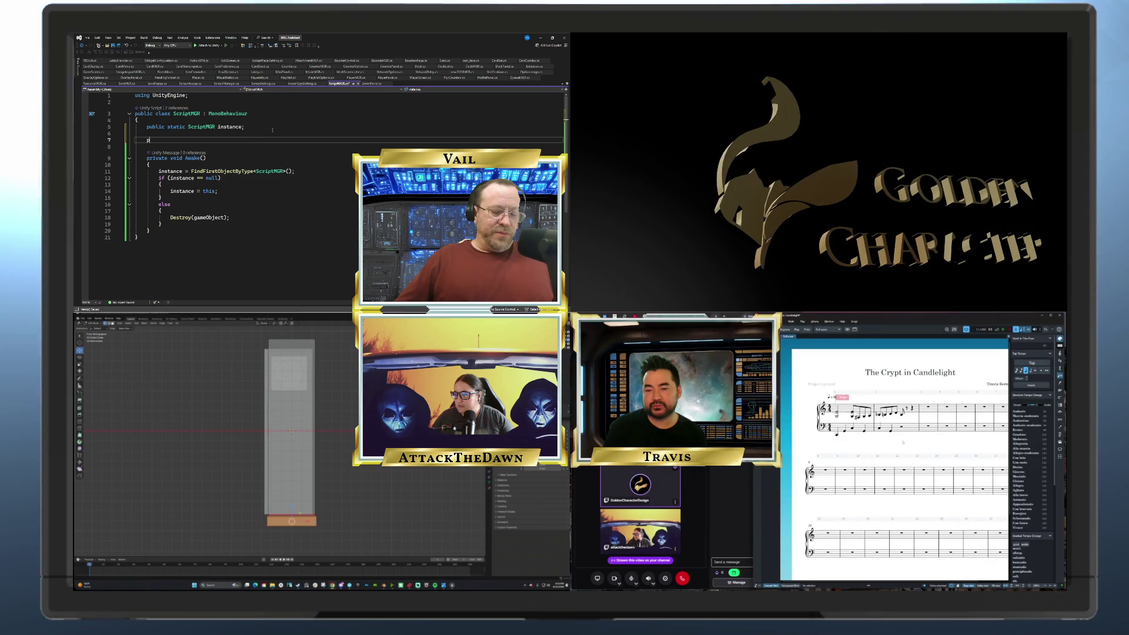
text(p)
key(BackSpace)
text({ )
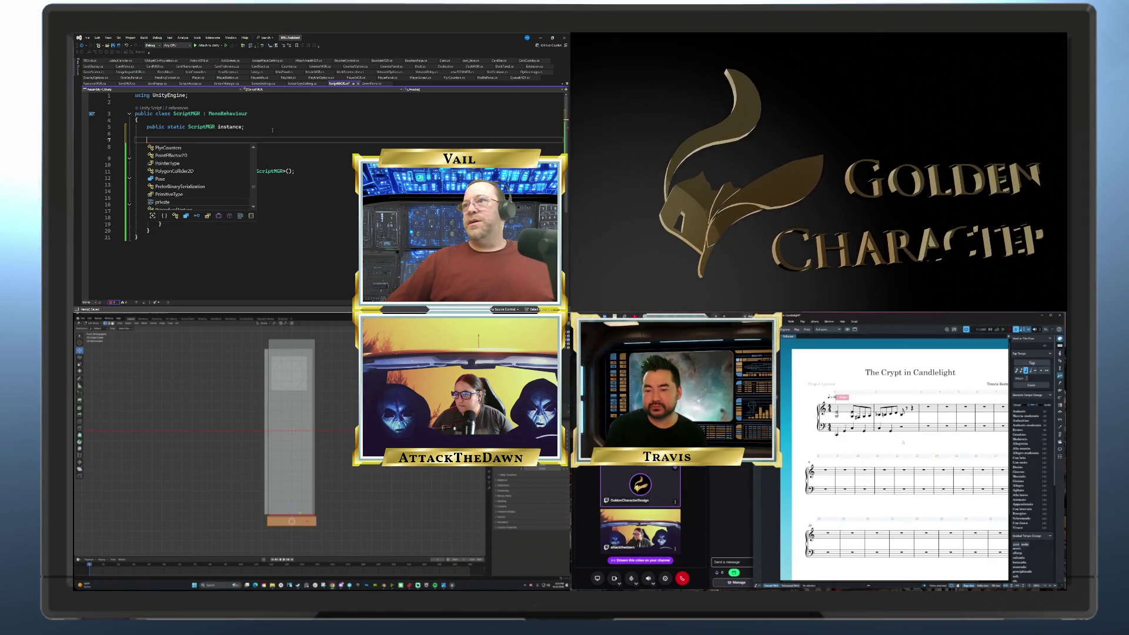
text(SerializeF)
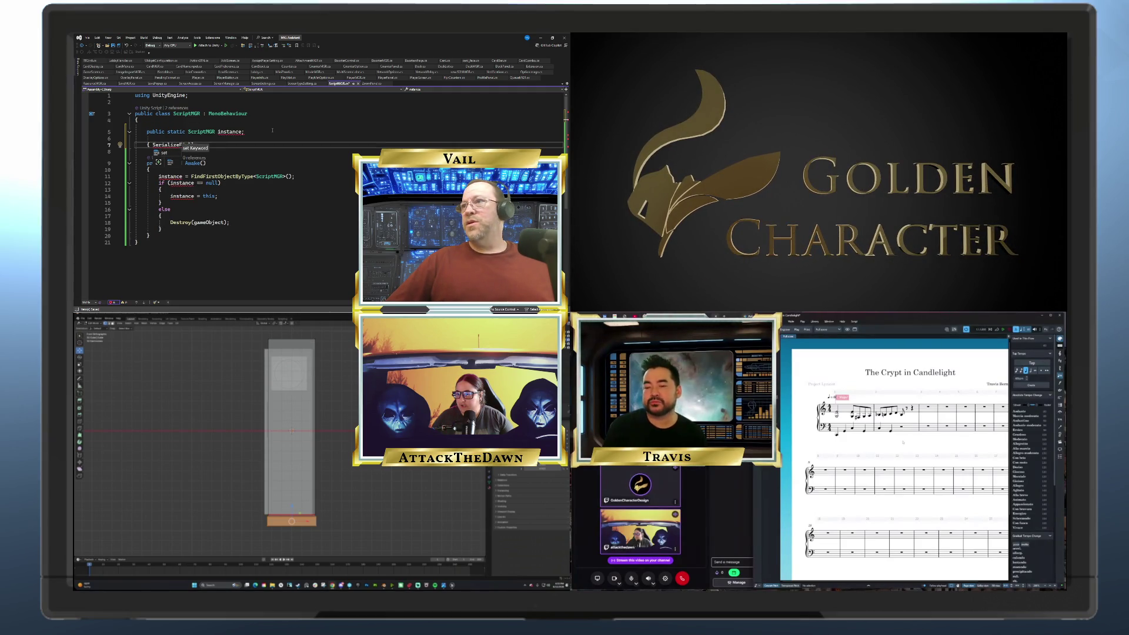
key(BackSpace)
key(BackSpace)
key(BackSpace)
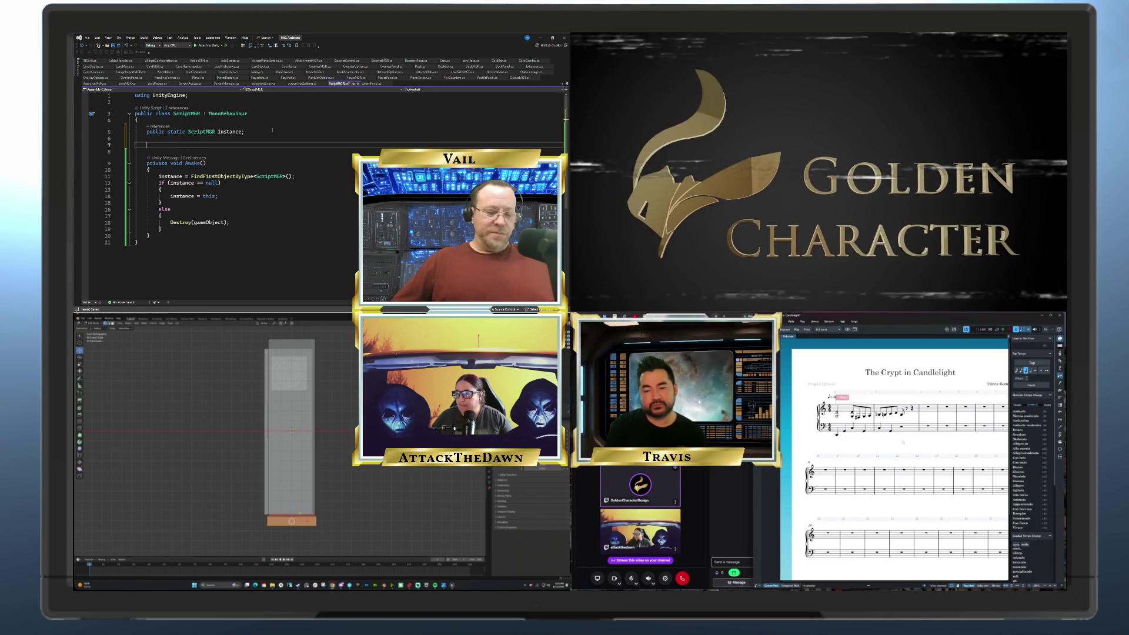
Begin a public AttachmentMGR field declaration on the new line
text(public)
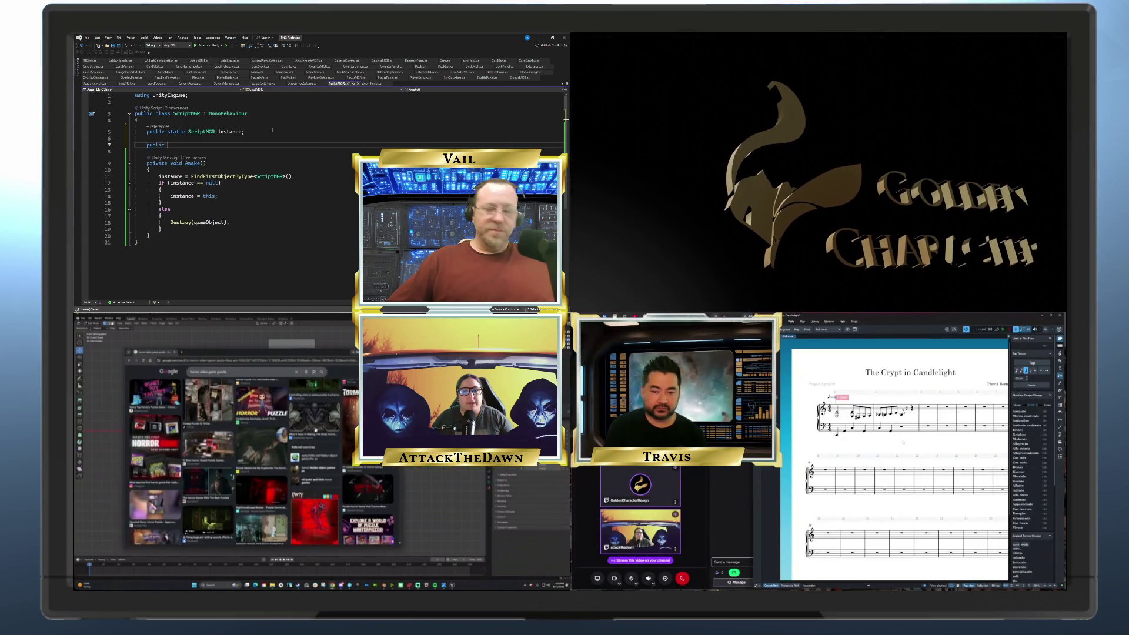
scroll(262, 458, down, 3)
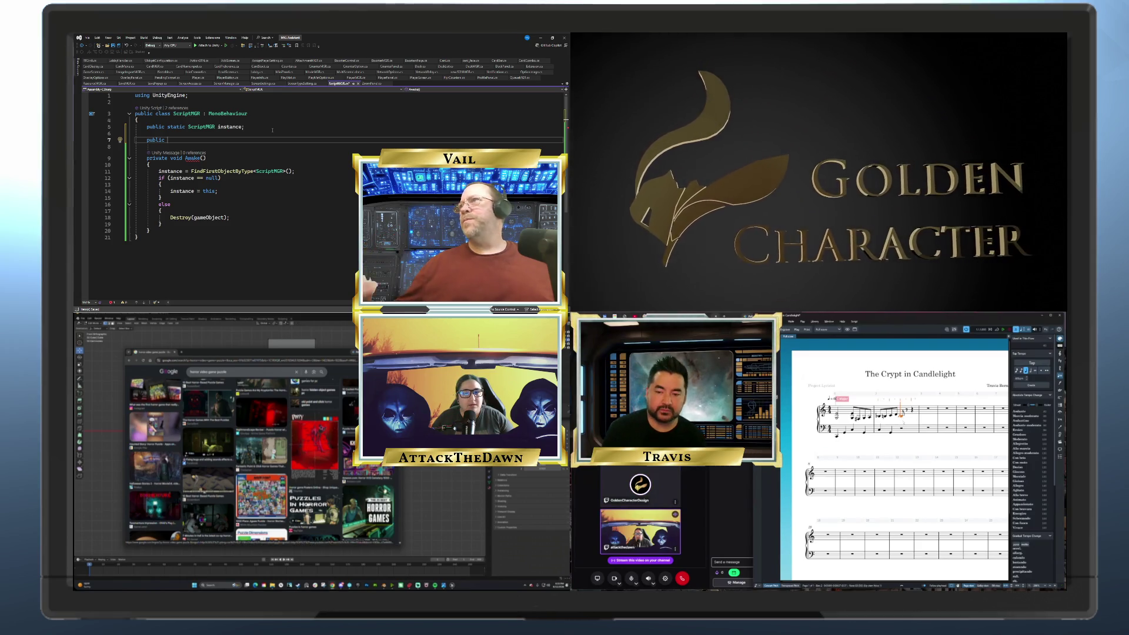
scroll(262, 459, down, 3)
scroll(262, 458, down, 3)
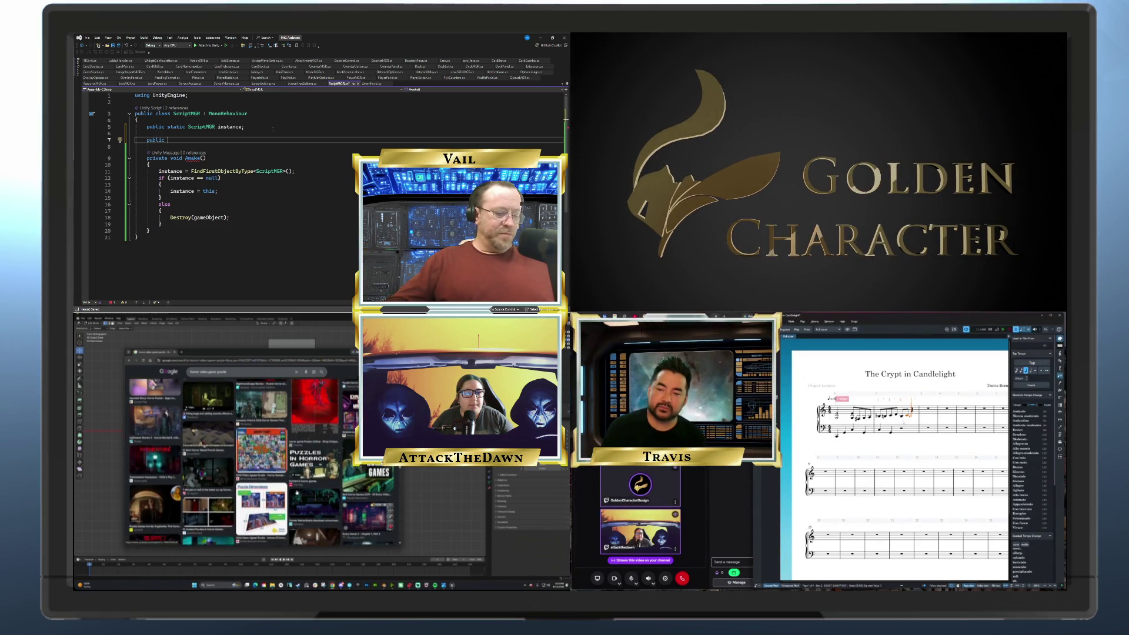
scroll(262, 458, down, 3)
text(Attachm)
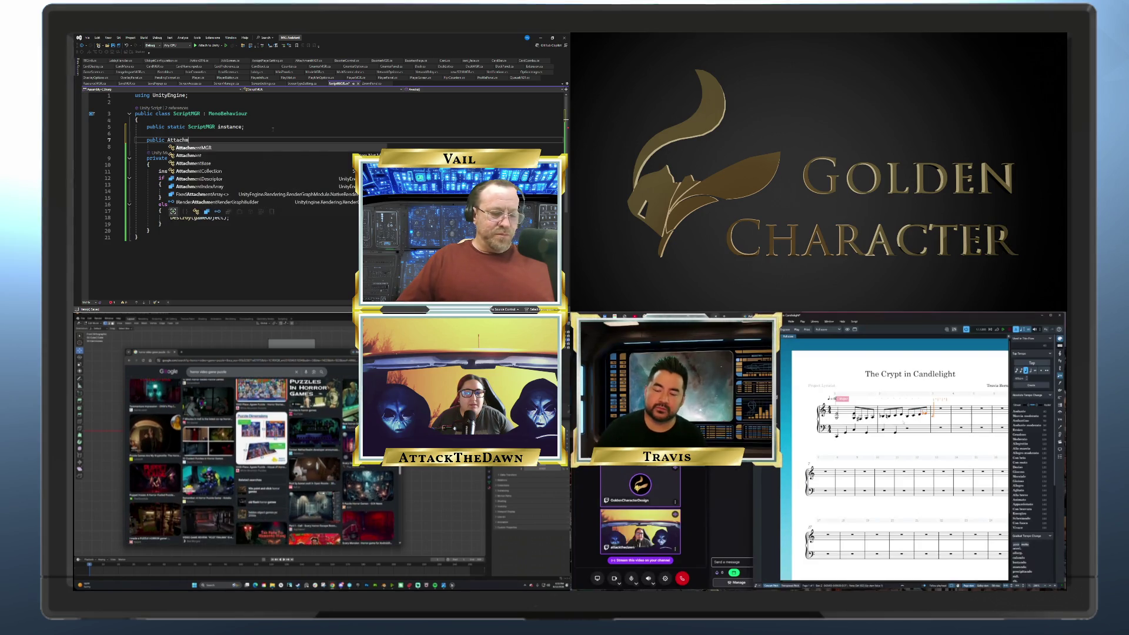
text(entMGR)
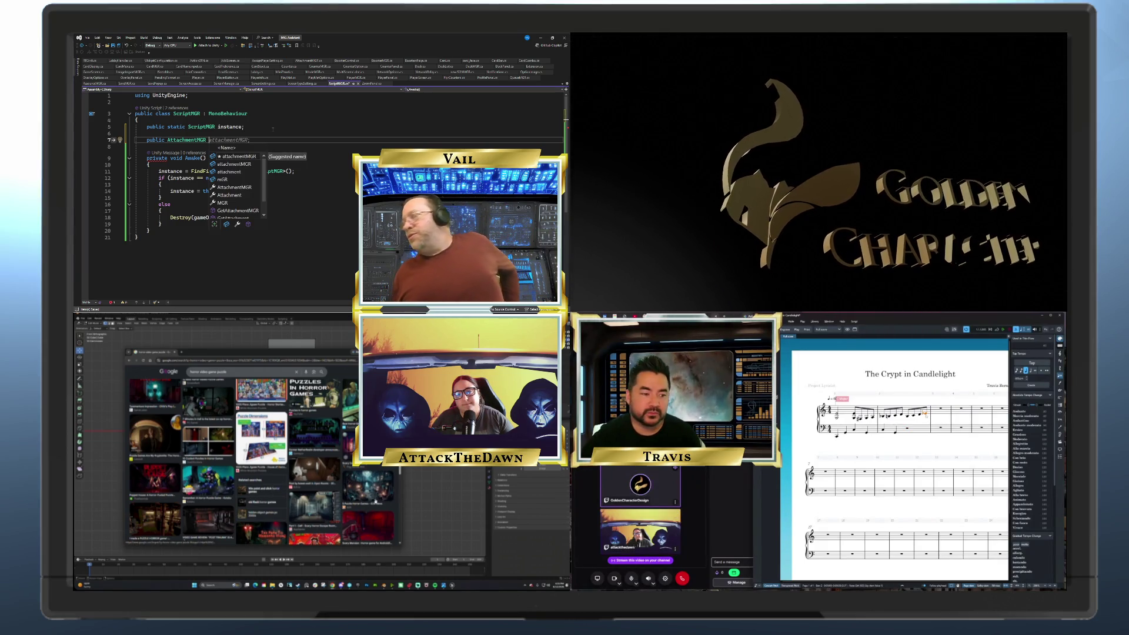
Accept the suggested name and end the line: public AttachmentMGR attachmentMGR;
scroll(367, 498, down, 3)
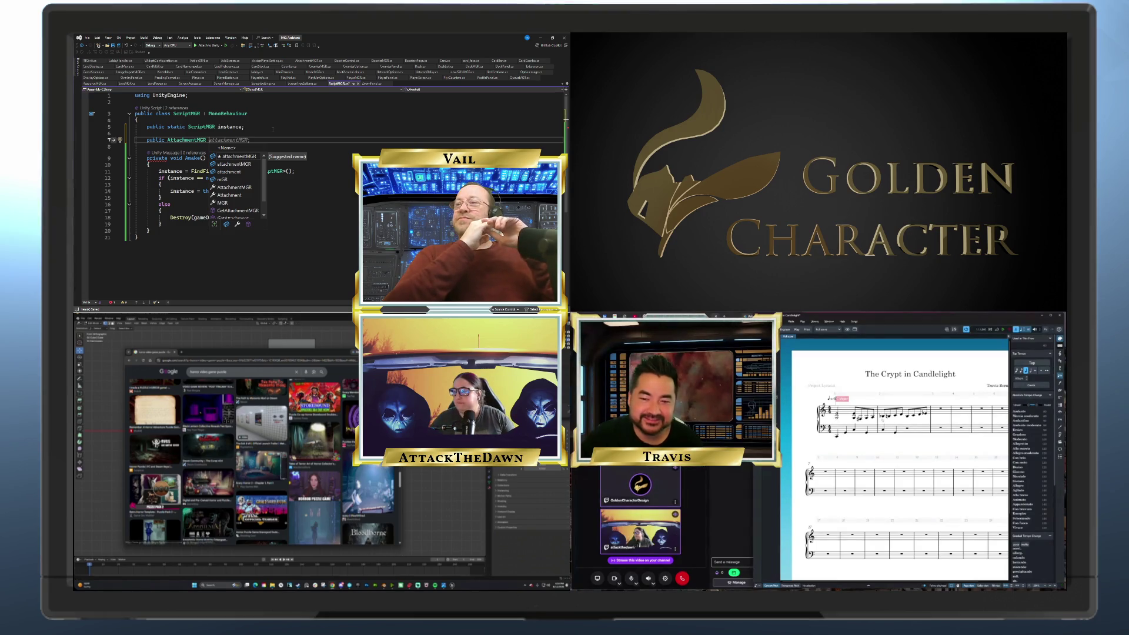
scroll(393, 522, down, 2)
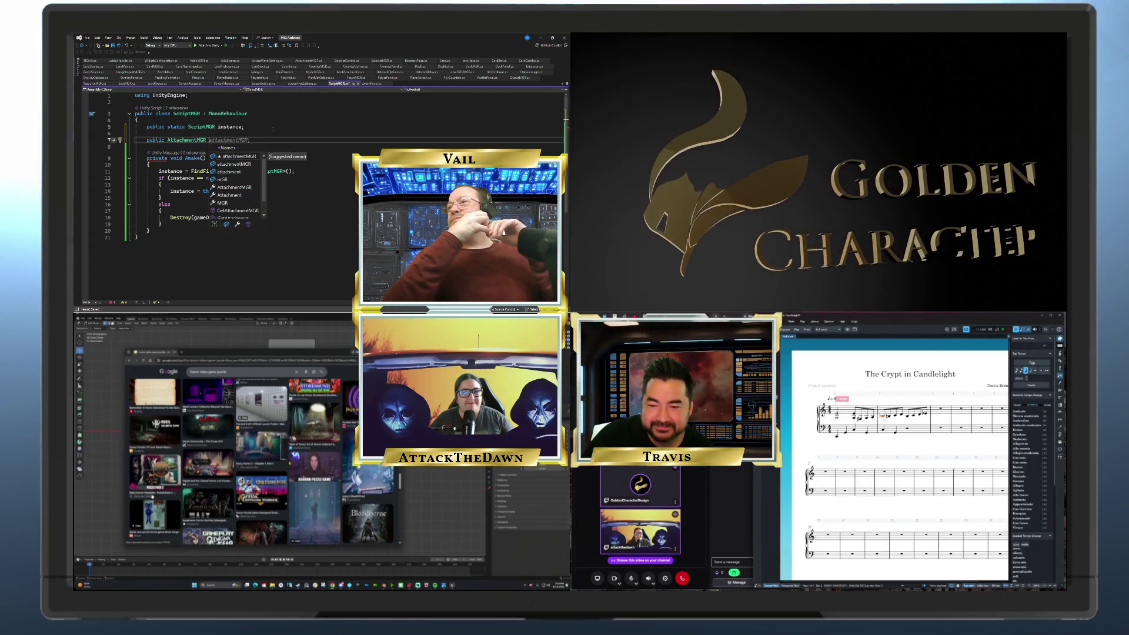
scroll(262, 459, down, 1)
scroll(303, 502, down, 3)
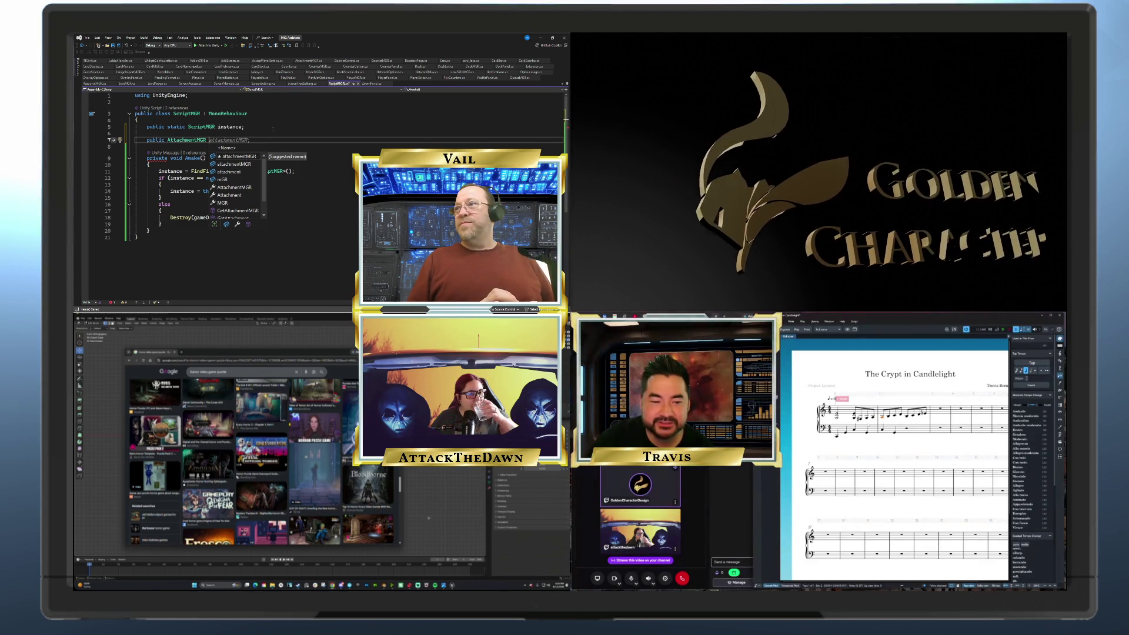
key(Tab)
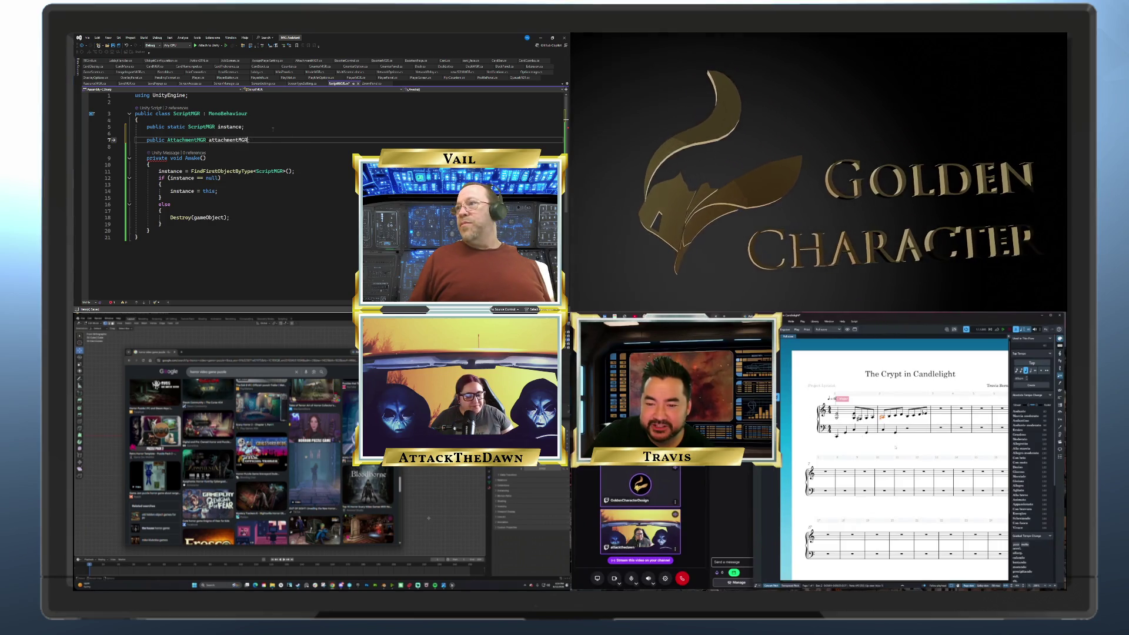
text(;)
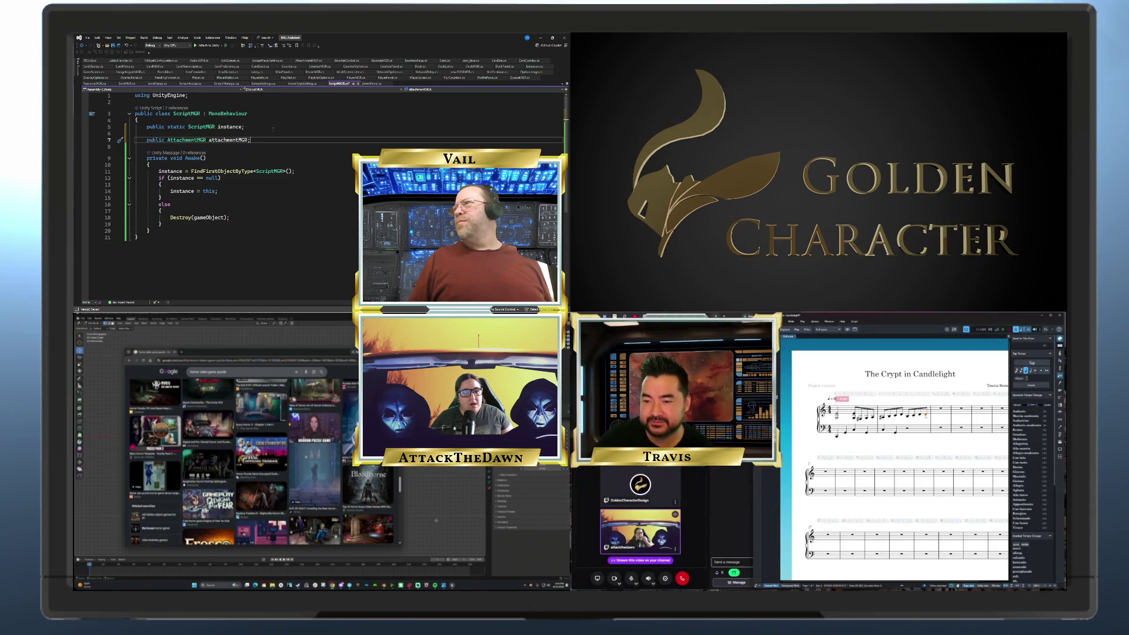
Declare public BoosterMGR boosterMGR; below attachmentMGR, then return to the Unity editor
key(Return)
text(u)
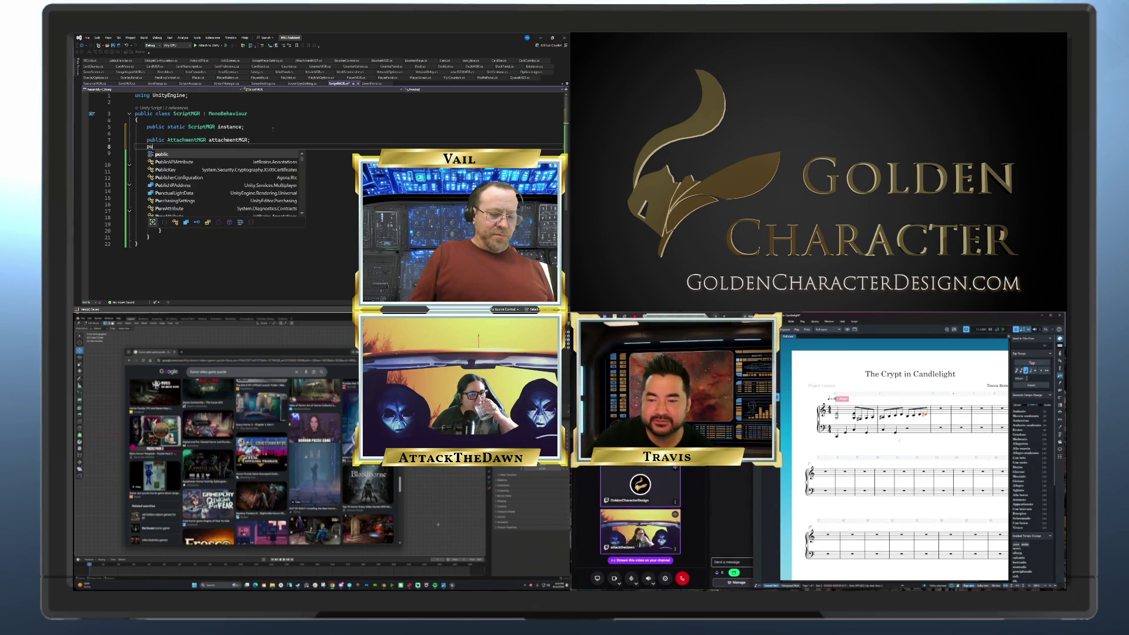
text(blic Boost)
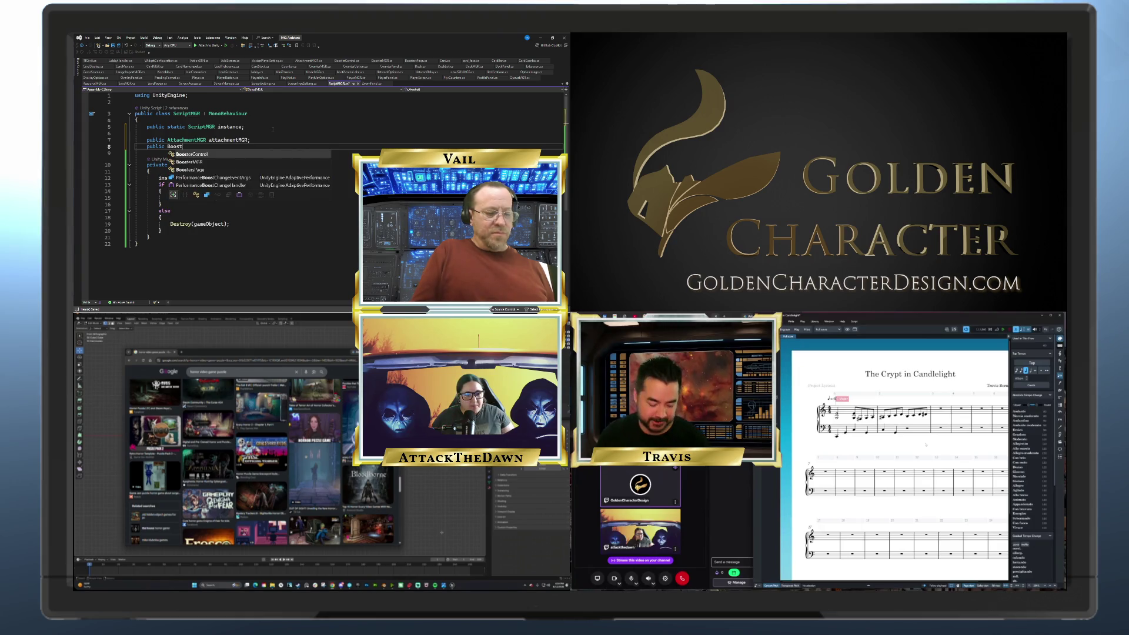
text(erMGR)
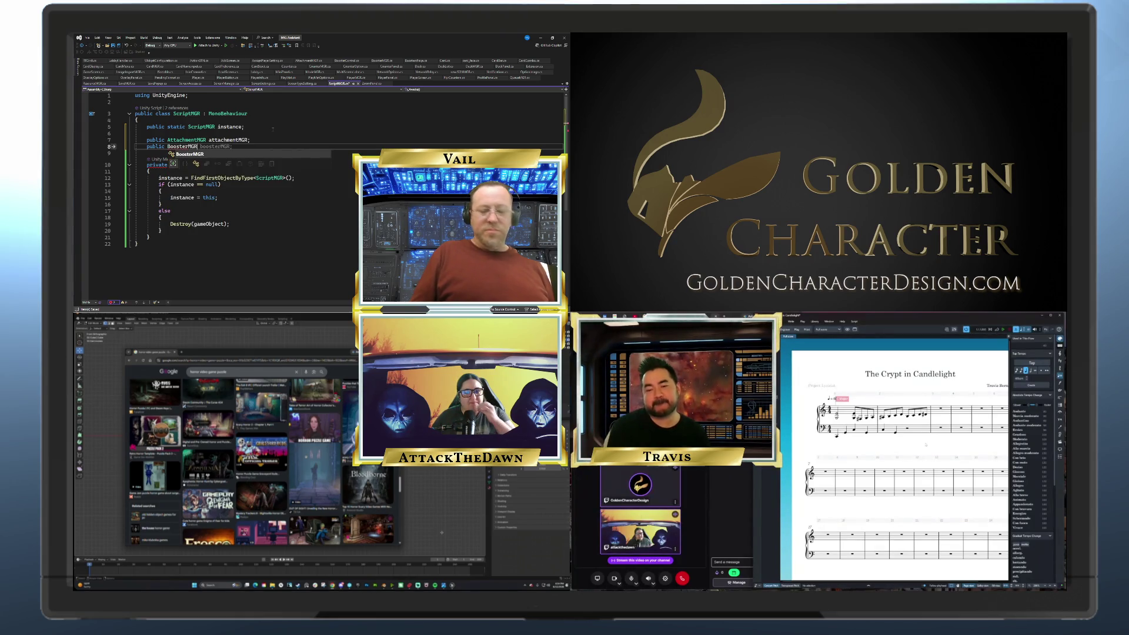
key(Tab)
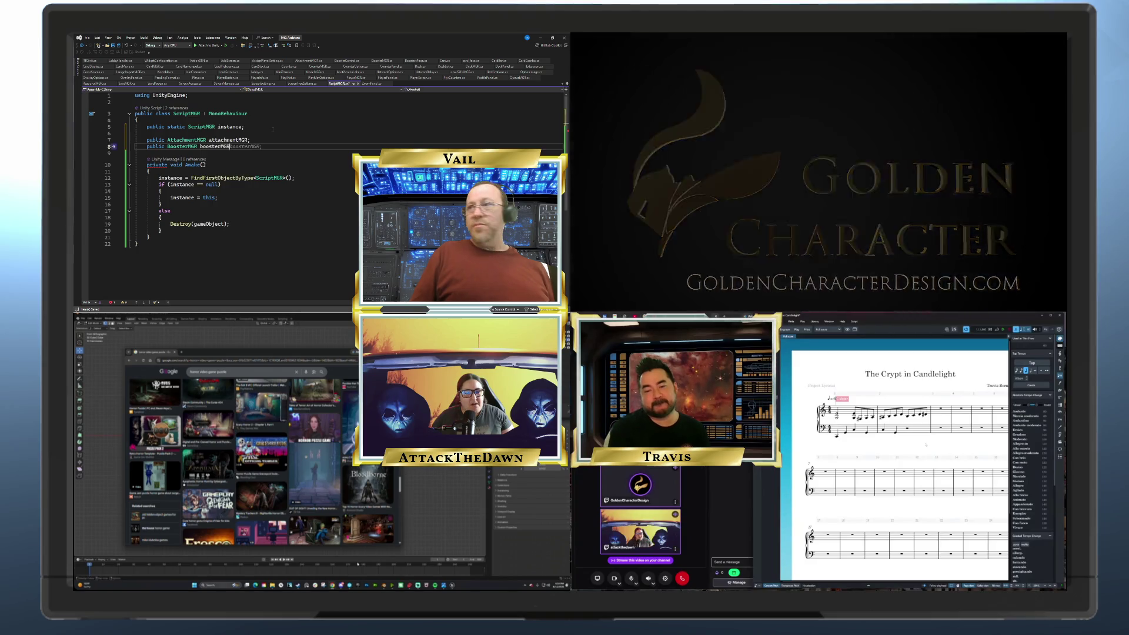
scroll(338, 509, down, 3)
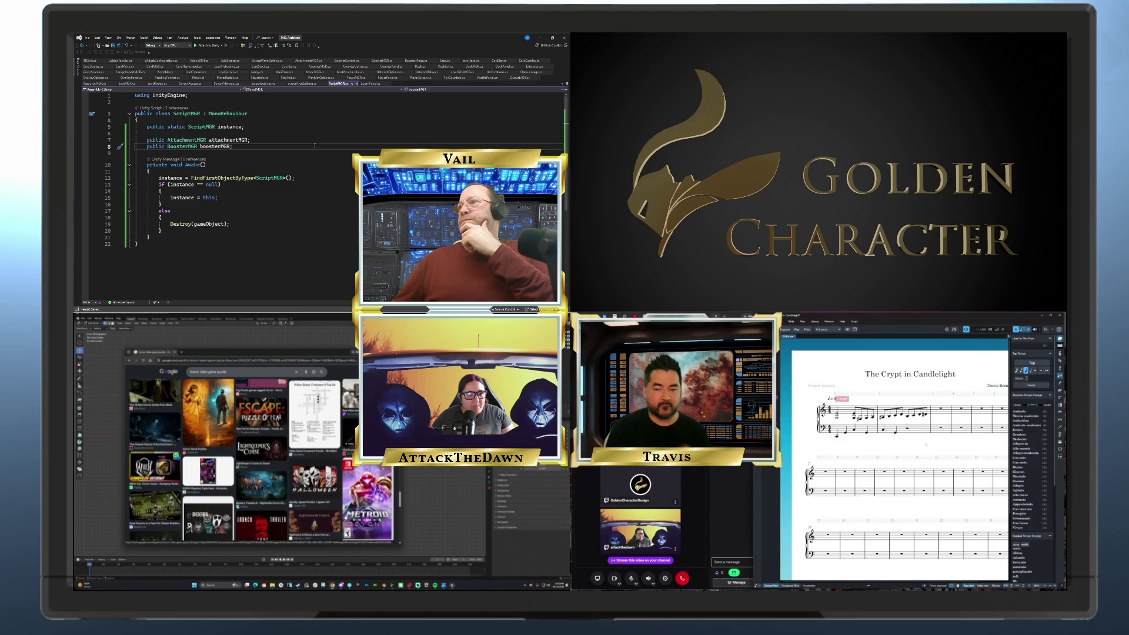
mouse_move(427, 307)
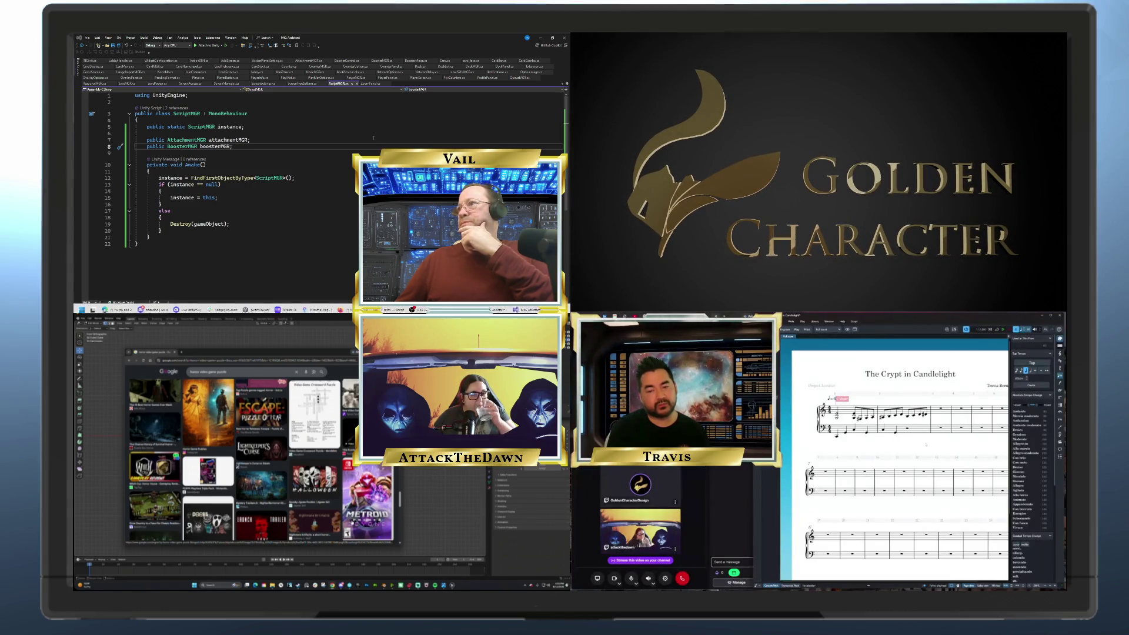
click(525, 307)
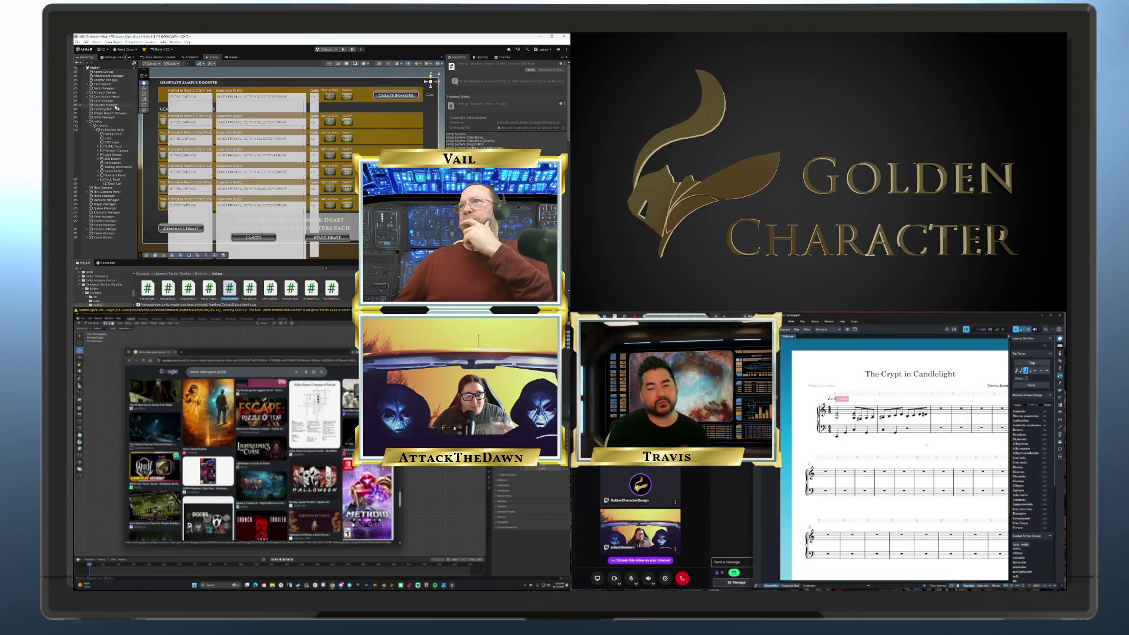
Inspect the Script Manager, Attachment Manager and Booster Manager objects in the Inspector
click(98, 225)
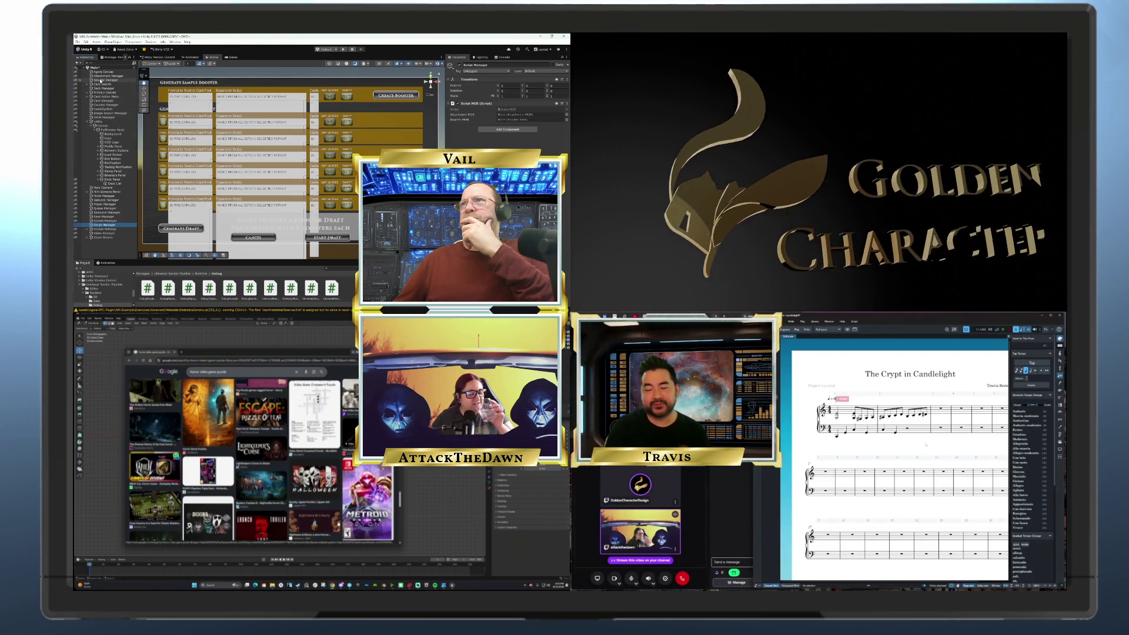
click(105, 76)
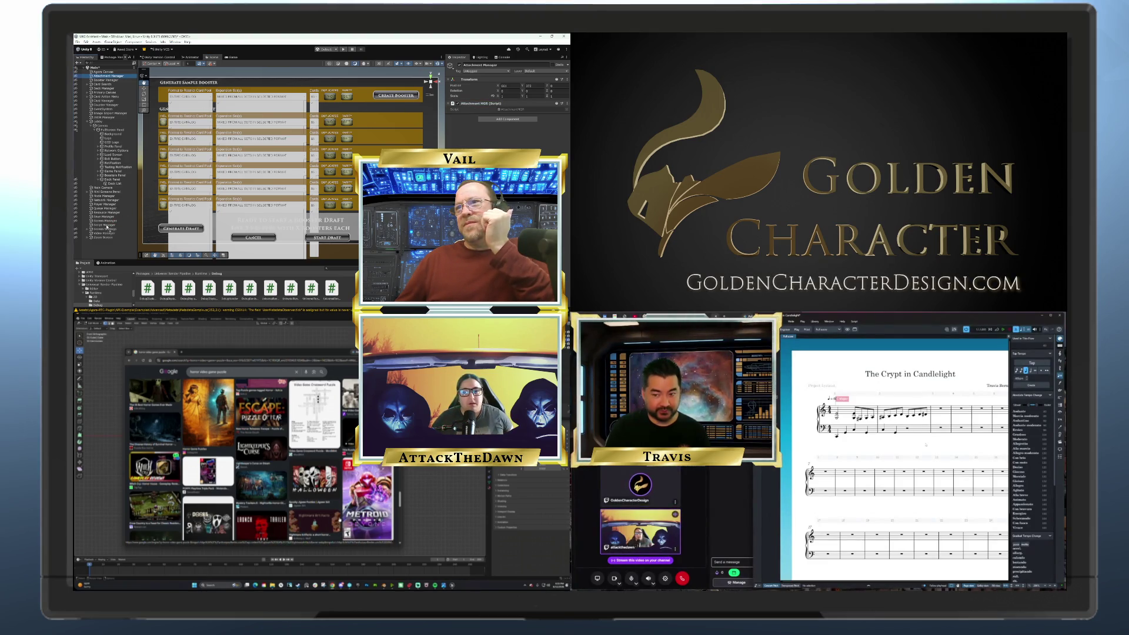
click(102, 80)
scroll(261, 459, up, 2)
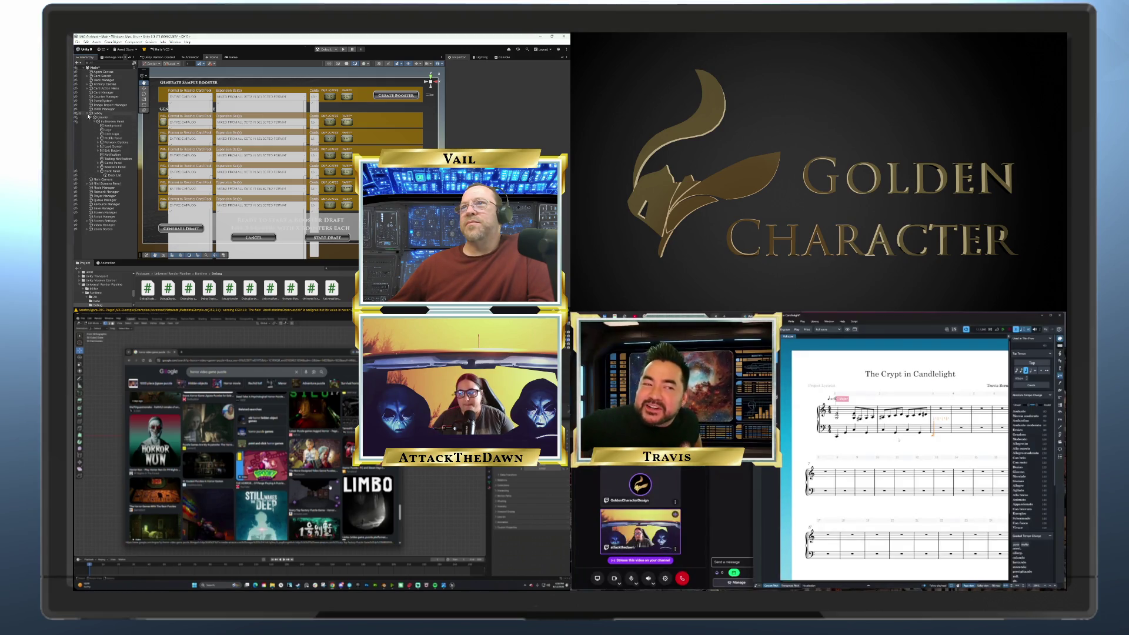
Collapse the Lobby branch, select Script Manager, and save the scene with File > Save
click(88, 113)
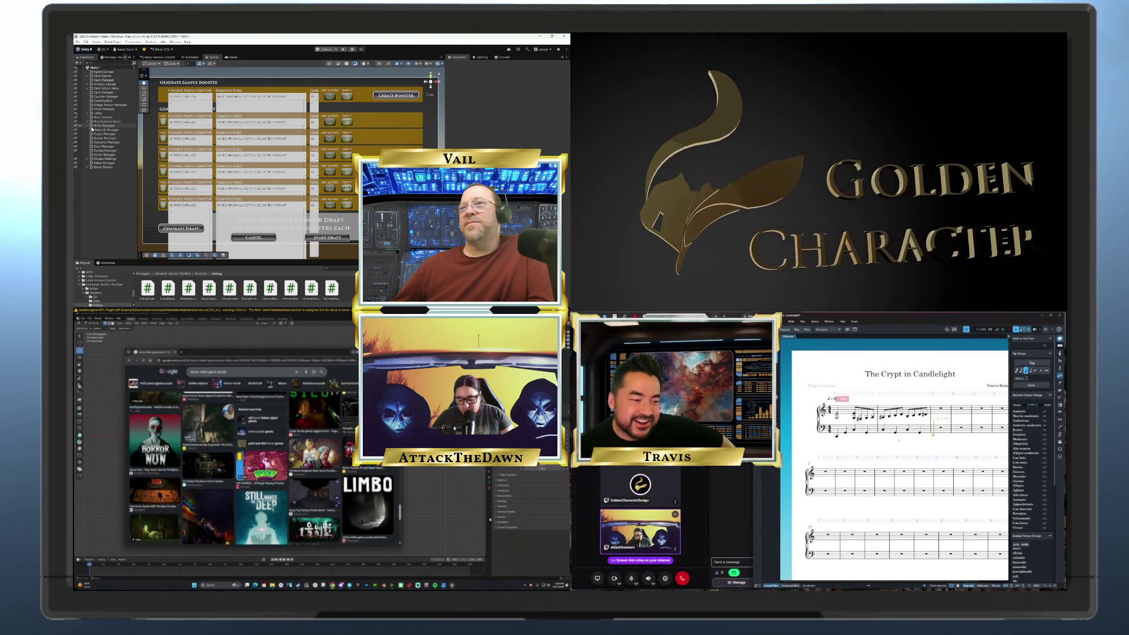
click(104, 154)
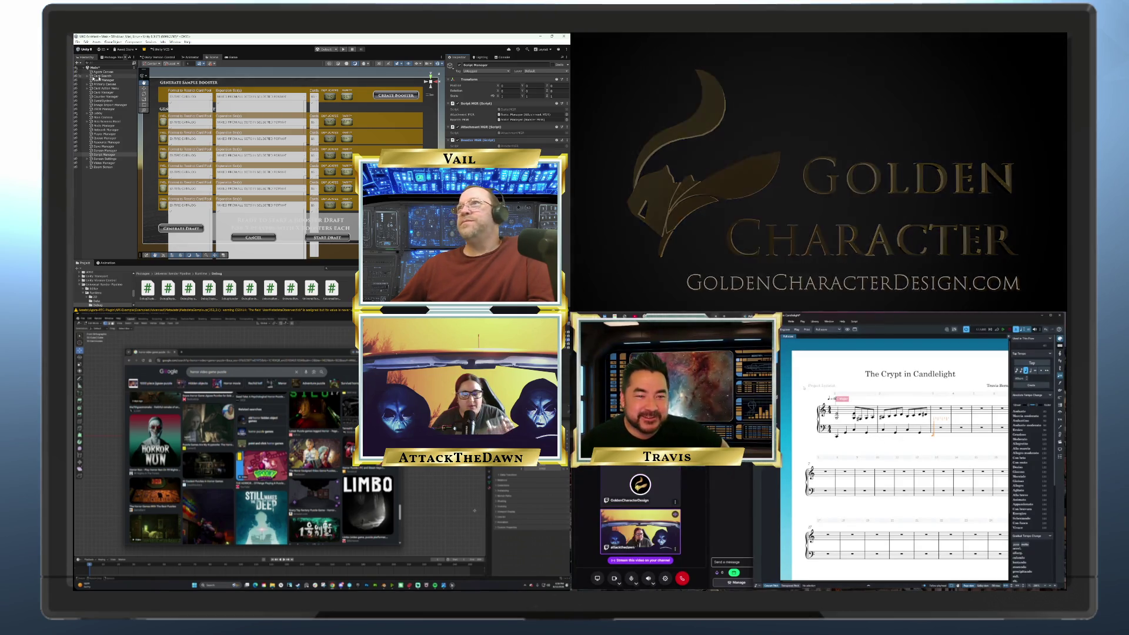
click(78, 42)
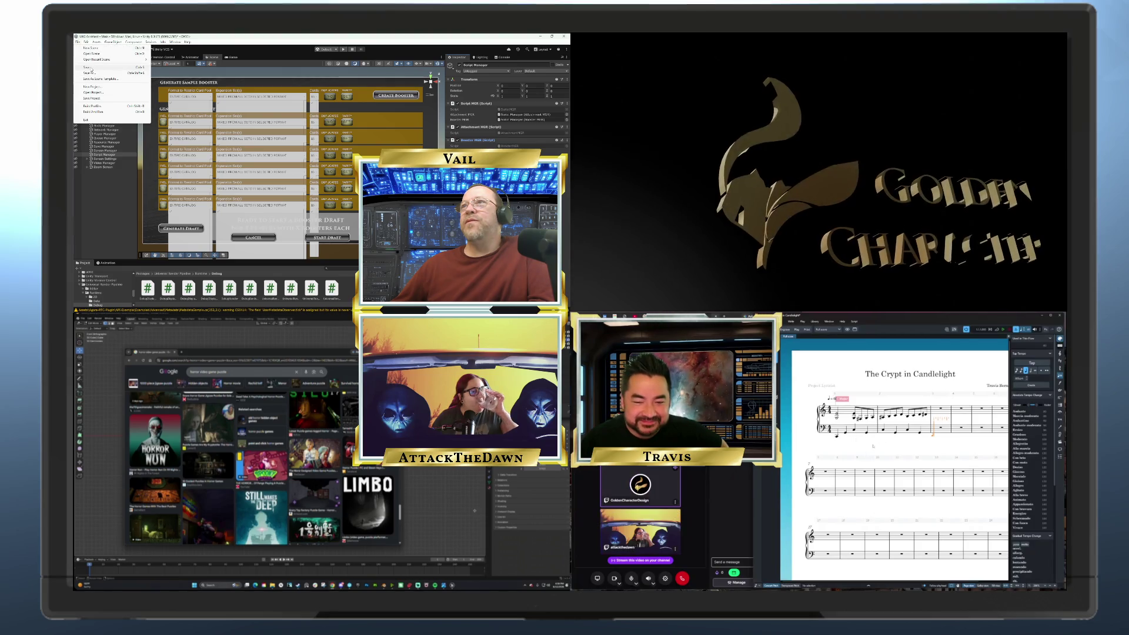
click(93, 67)
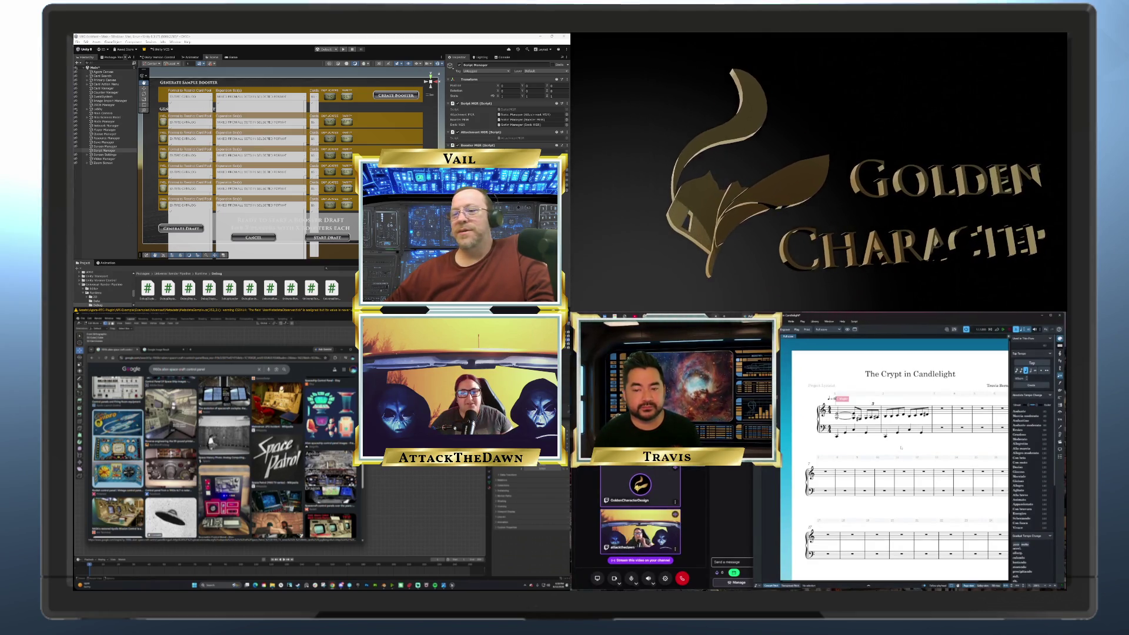
scroll(224, 458, up, 5)
scroll(284, 445, down, 3)
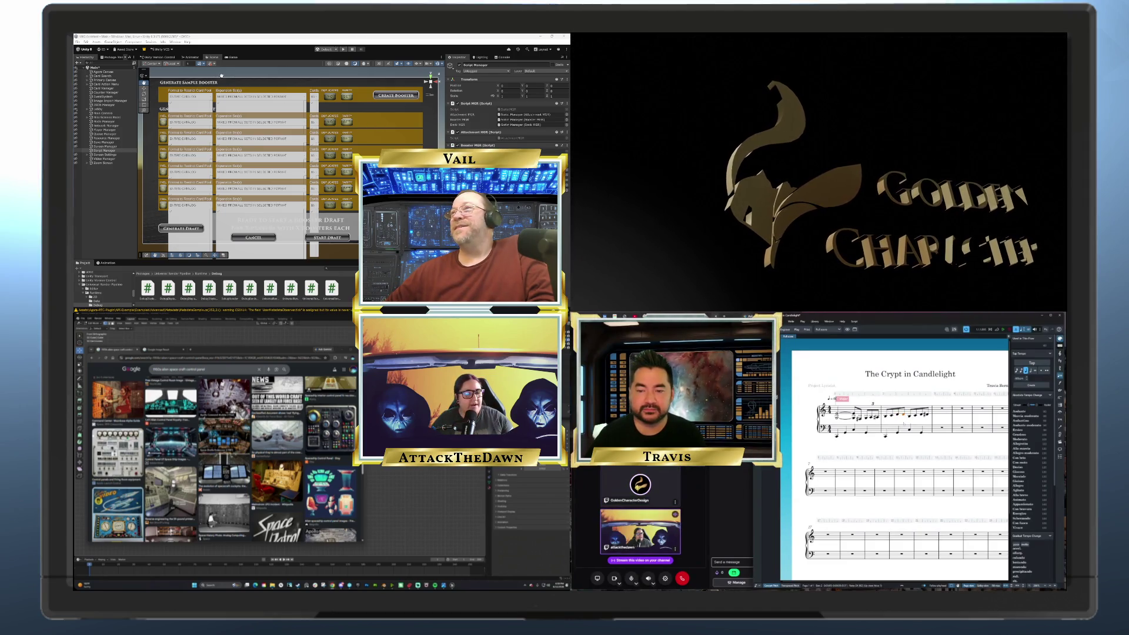
scroll(221, 75, up, 1)
scroll(224, 78, down, 1)
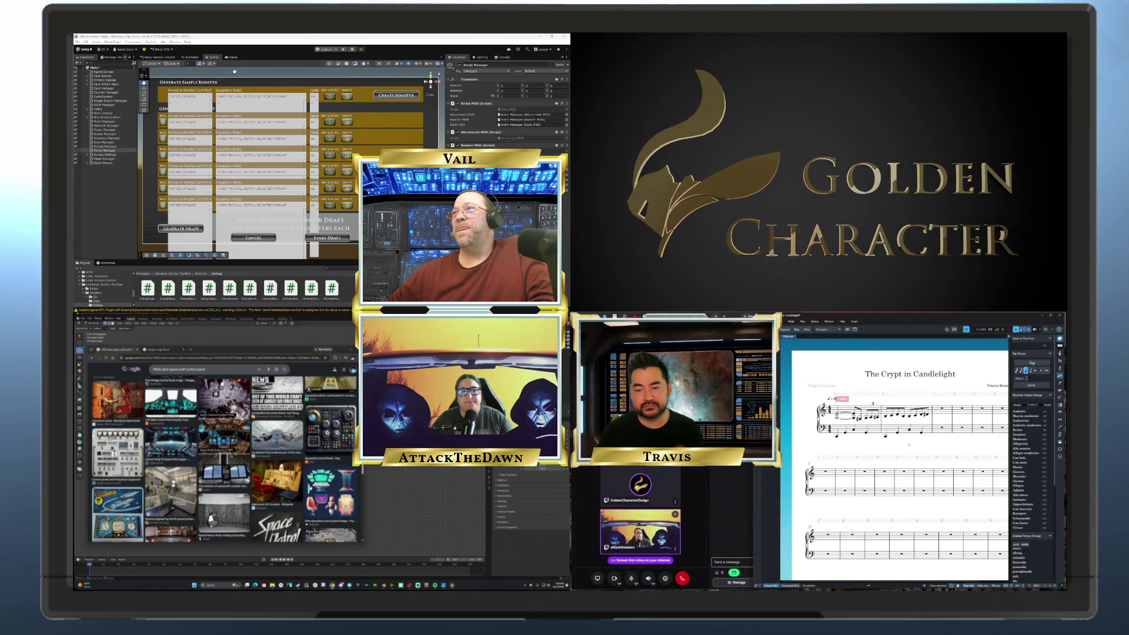
scroll(210, 482, up, 5)
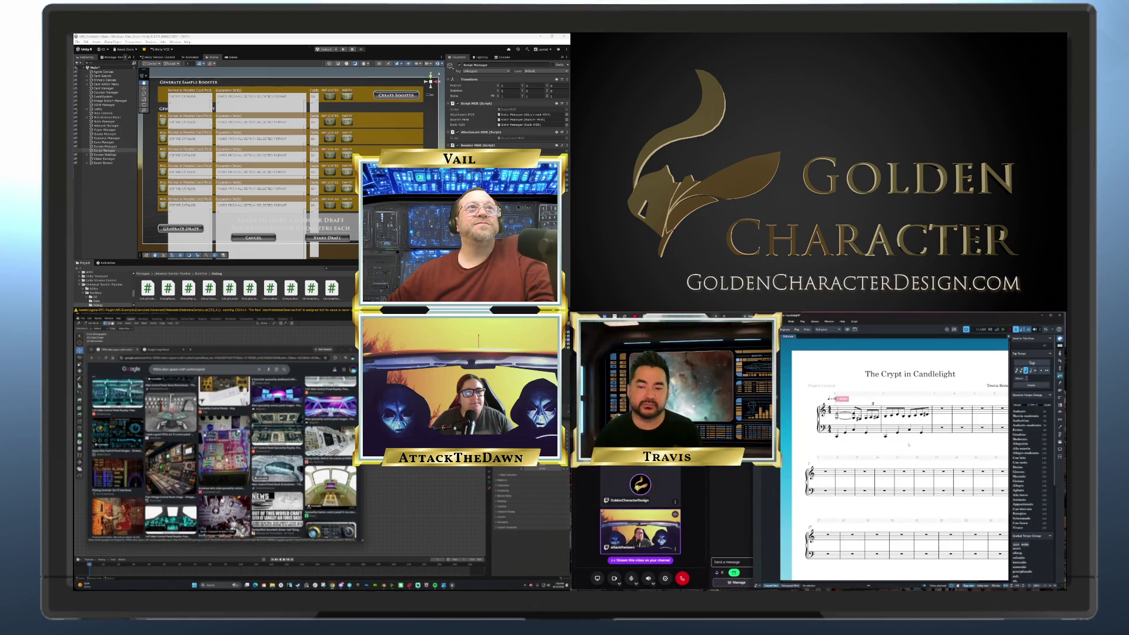
scroll(318, 457, up, 5)
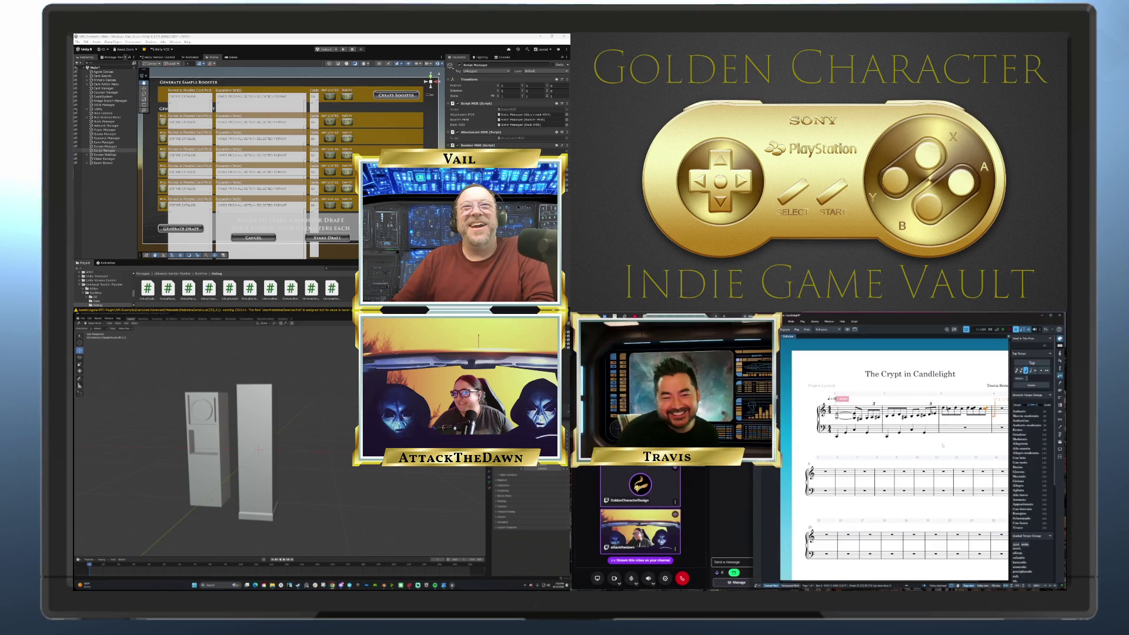
Delete the beamed group and the leftover notes and rest at the first system's end
key(c)
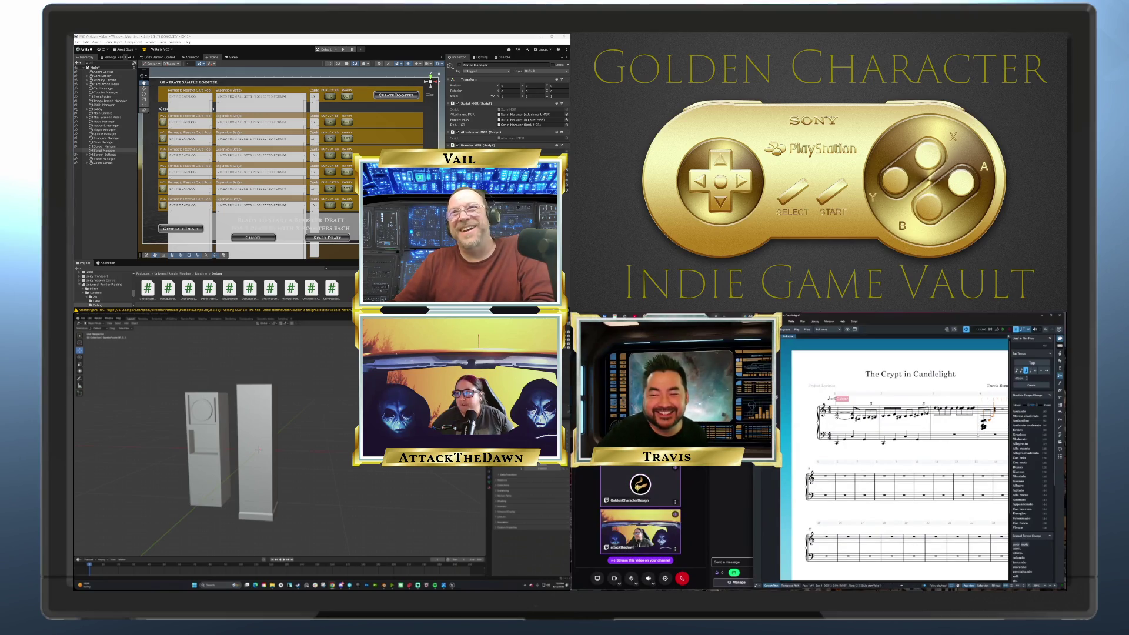
click(956, 409)
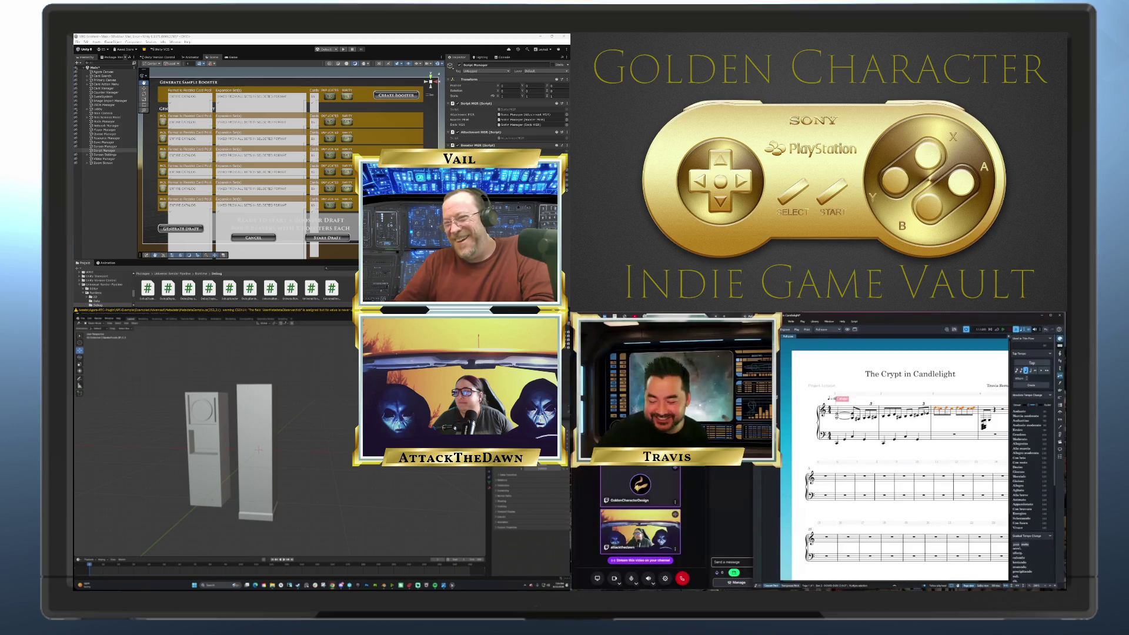
key(Delete)
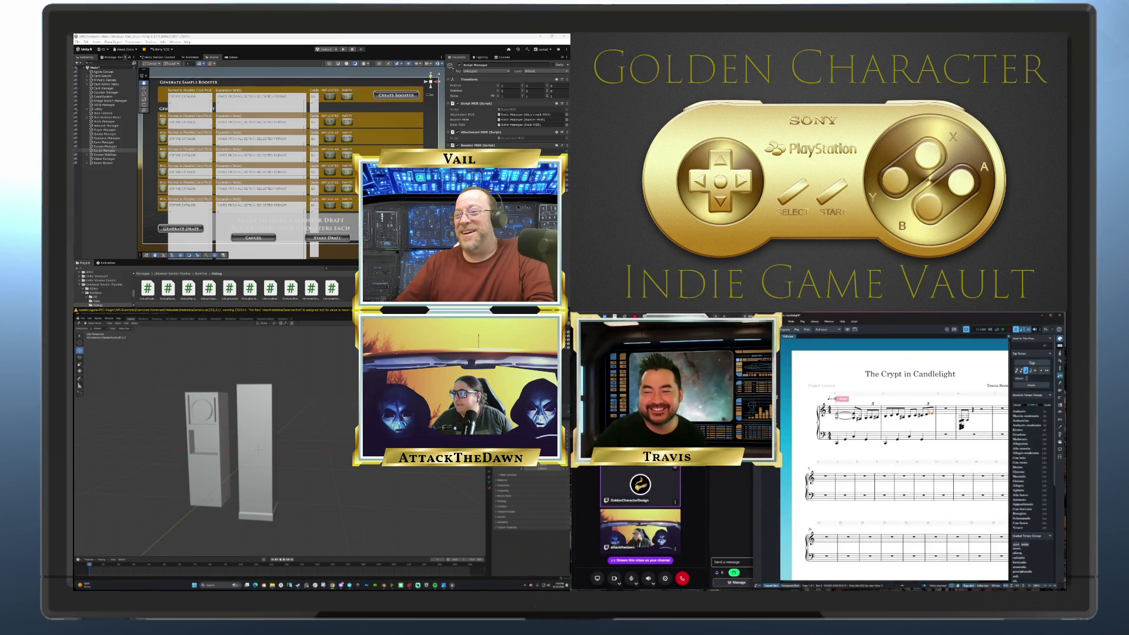
click(962, 422)
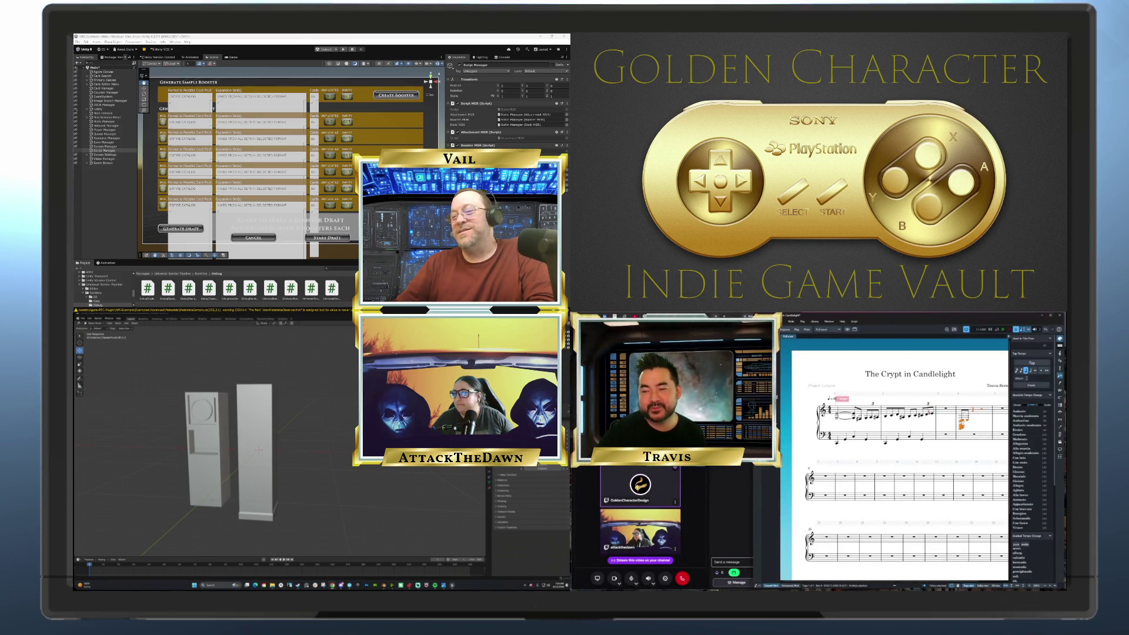
key(Delete)
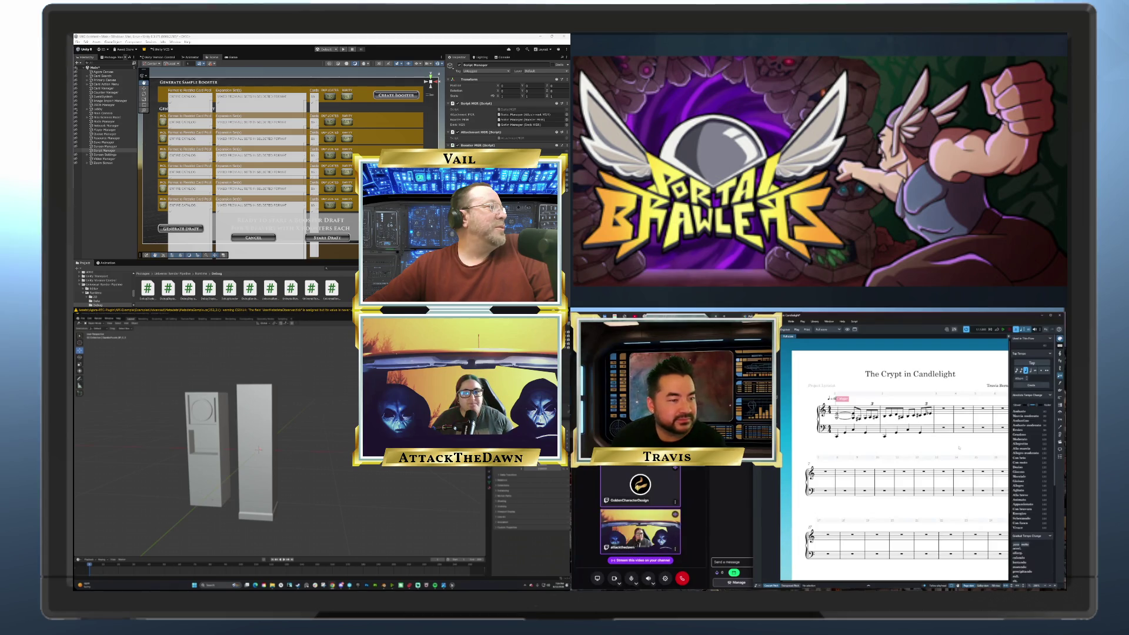
Scale up the bottom faces of the tall right pillar to widen its base
click(269, 489)
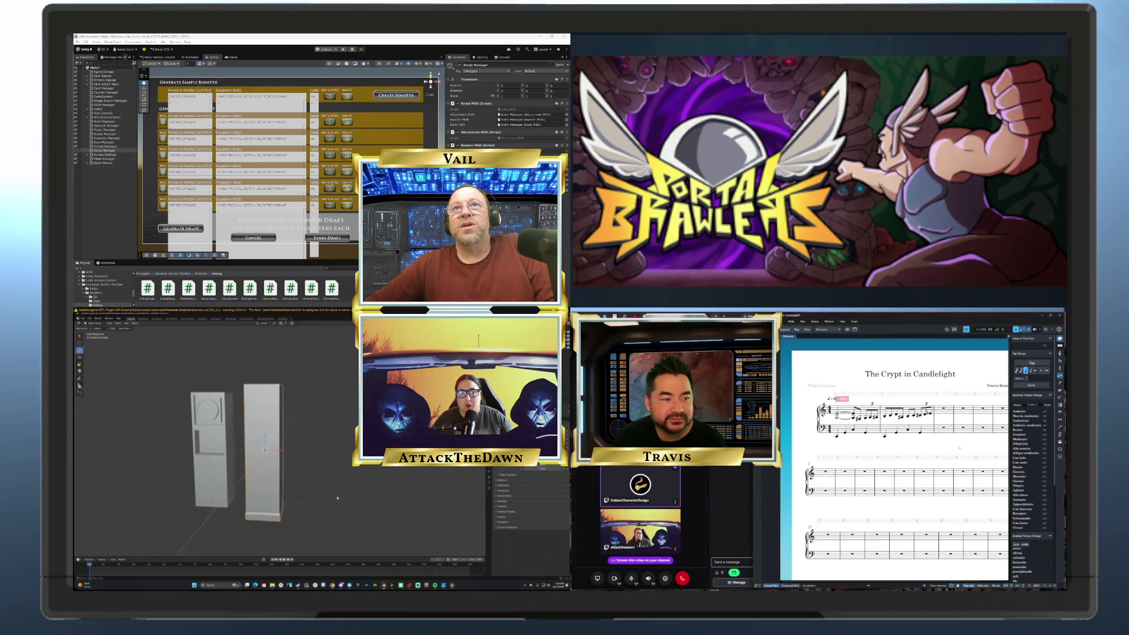
key(KP_1)
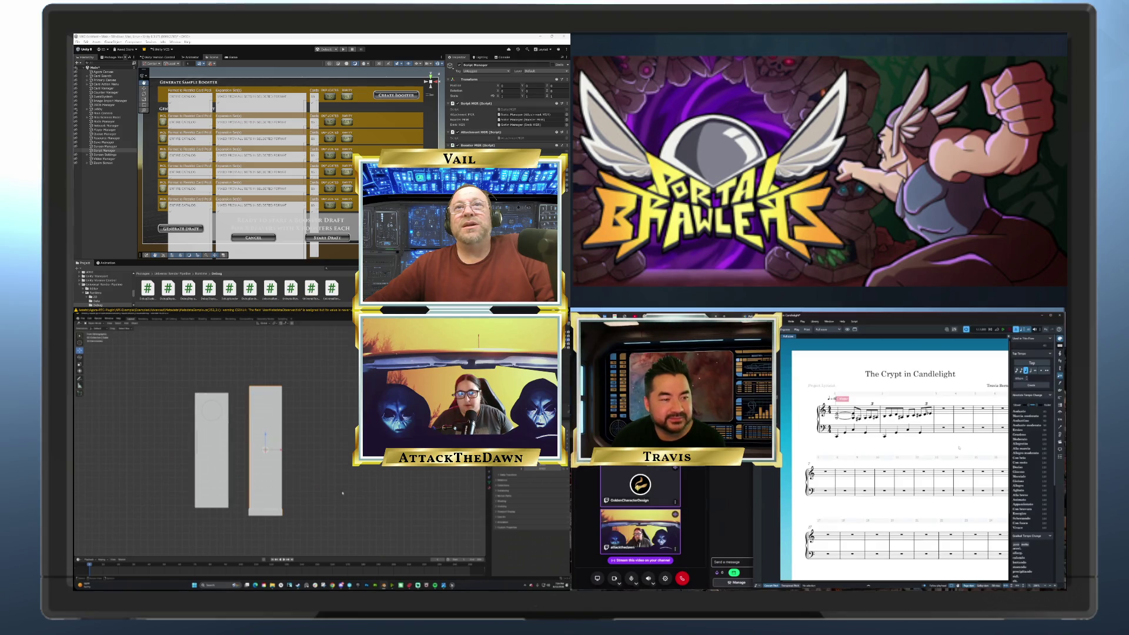
scroll(291, 501, up, 4)
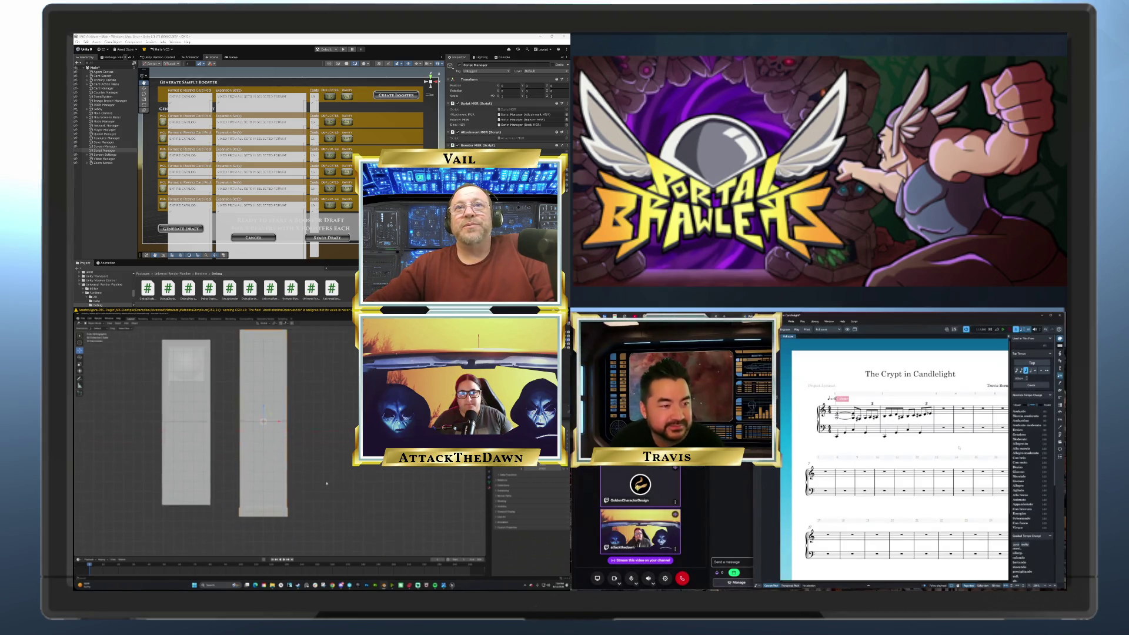
key(Tab)
drag(310, 521, 236, 493)
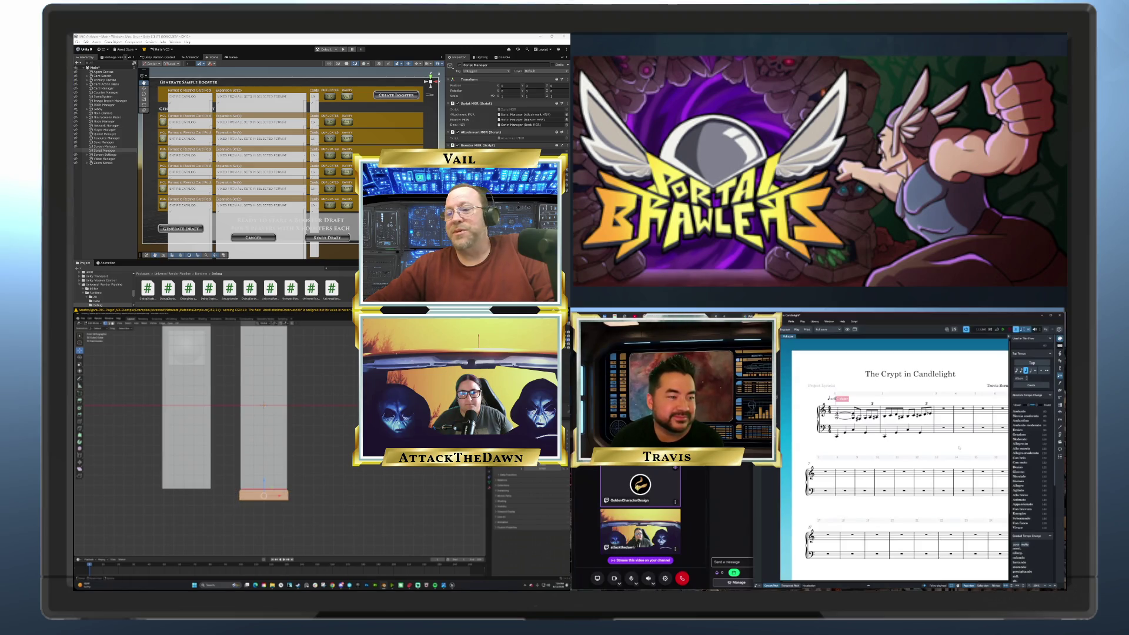
key(s)
click(318, 511)
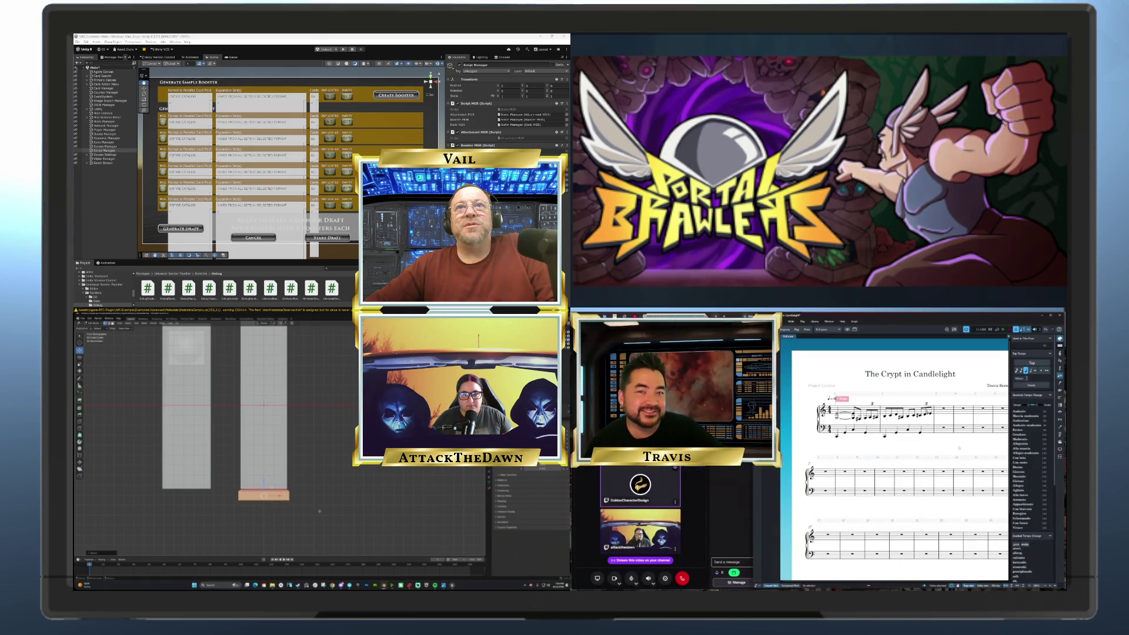
key(KP_6)
key(KP_8)
key(Tab)
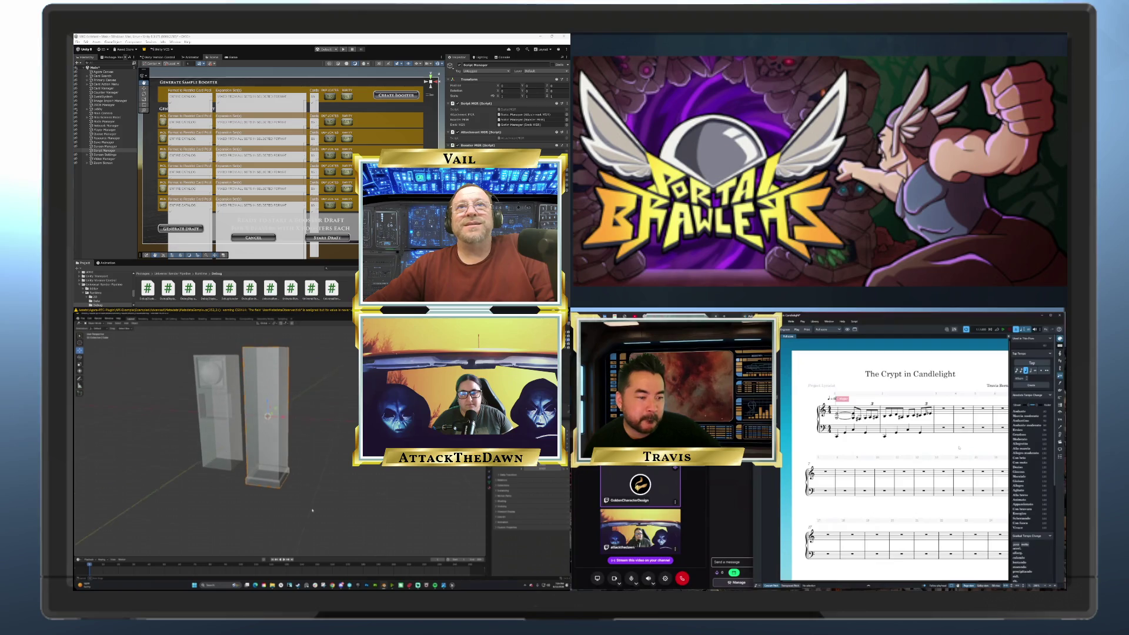
Turn off x-ray and orbit around both pillars, ending in front view
key(alt+z)
key(KP_8)
key(KP_8)
key(KP_4)
key(KP_8)
key(KP_8)
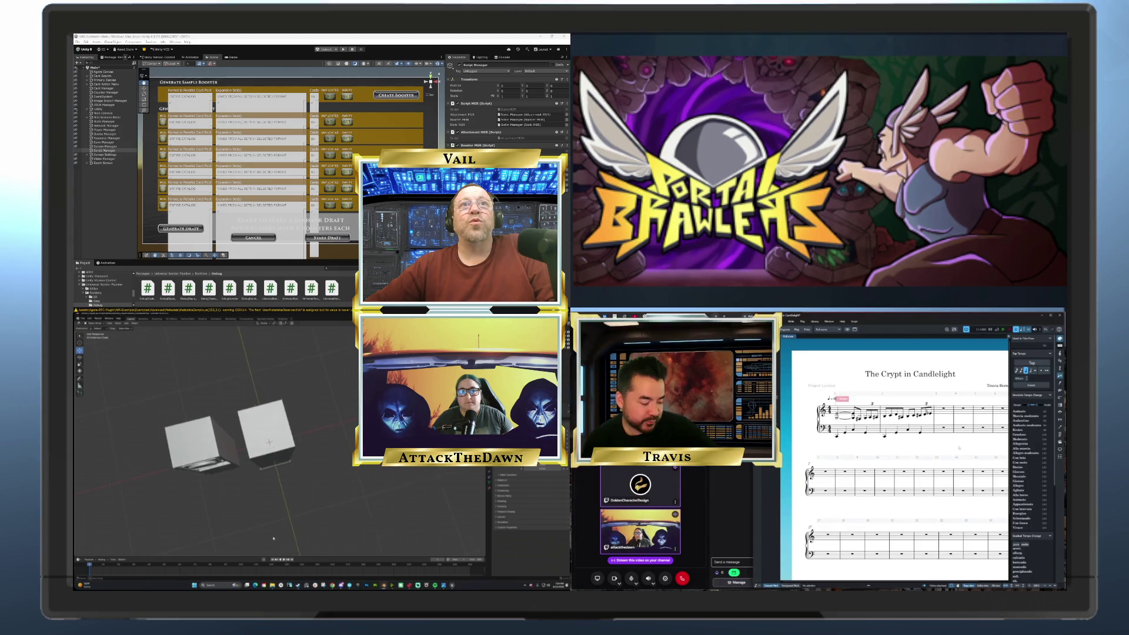
key(KP_2)
key(KP_2)
key(KP_4)
key(KP_2)
key(KP_2)
key(KP_2)
key(KP_6)
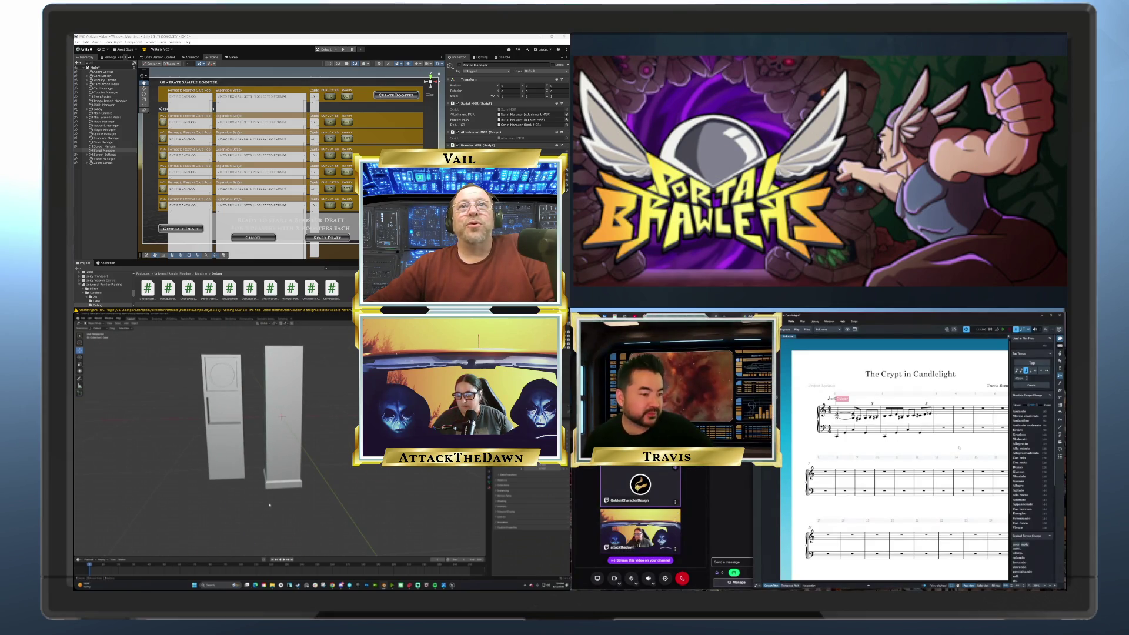
key(KP_1)
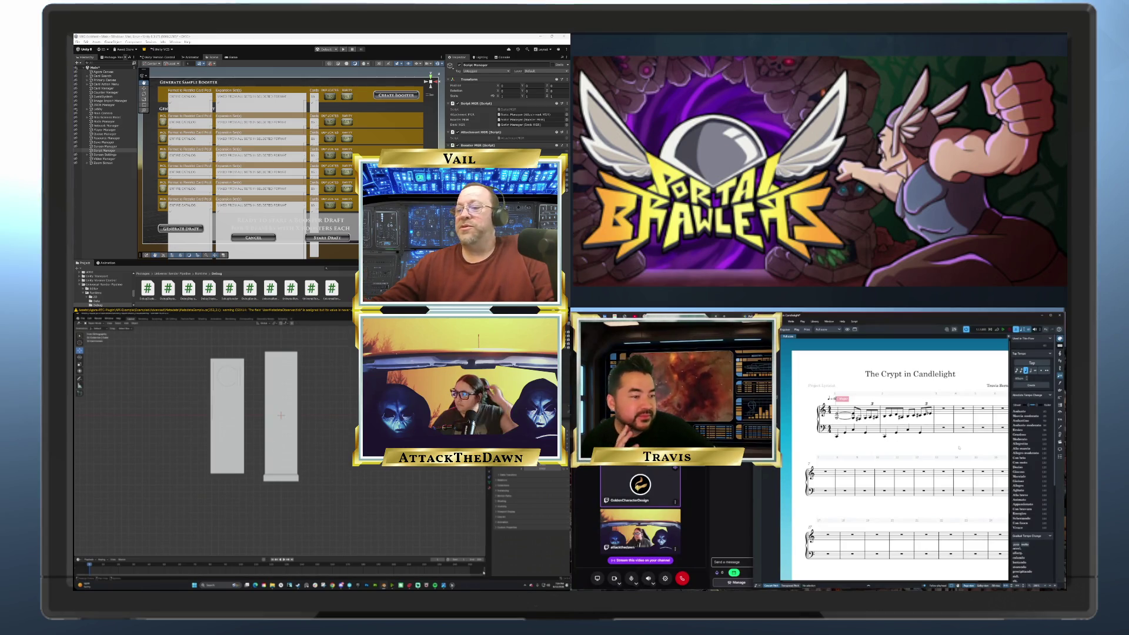
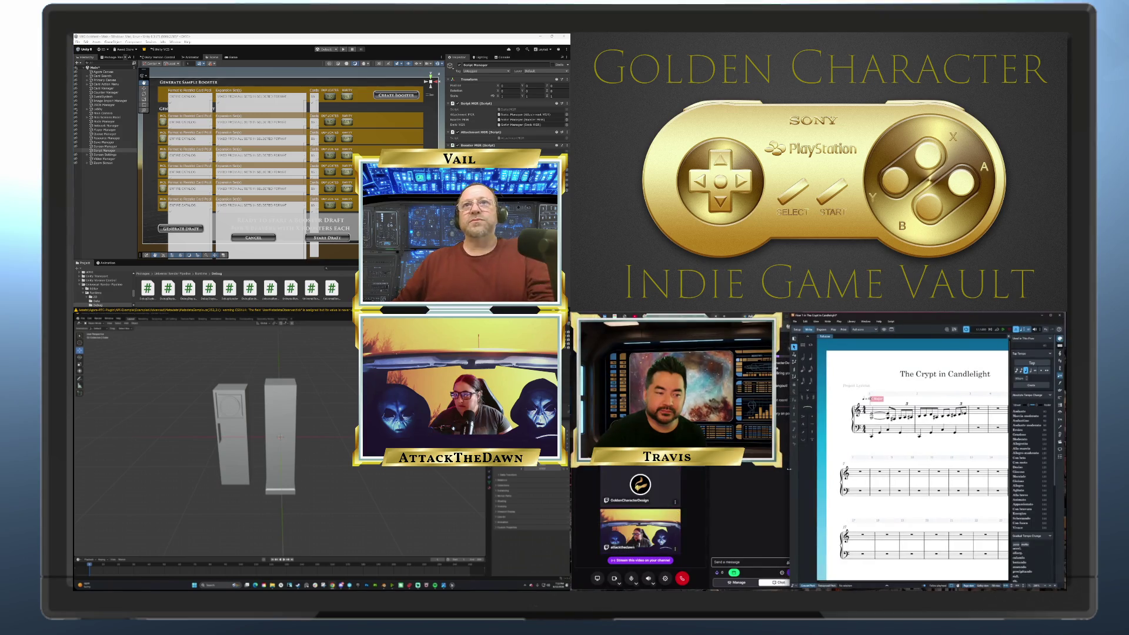
Pan across the two pillars, then select 'instance' in AttachmentMGR.instance on line 365
drag(789, 468, 799, 471)
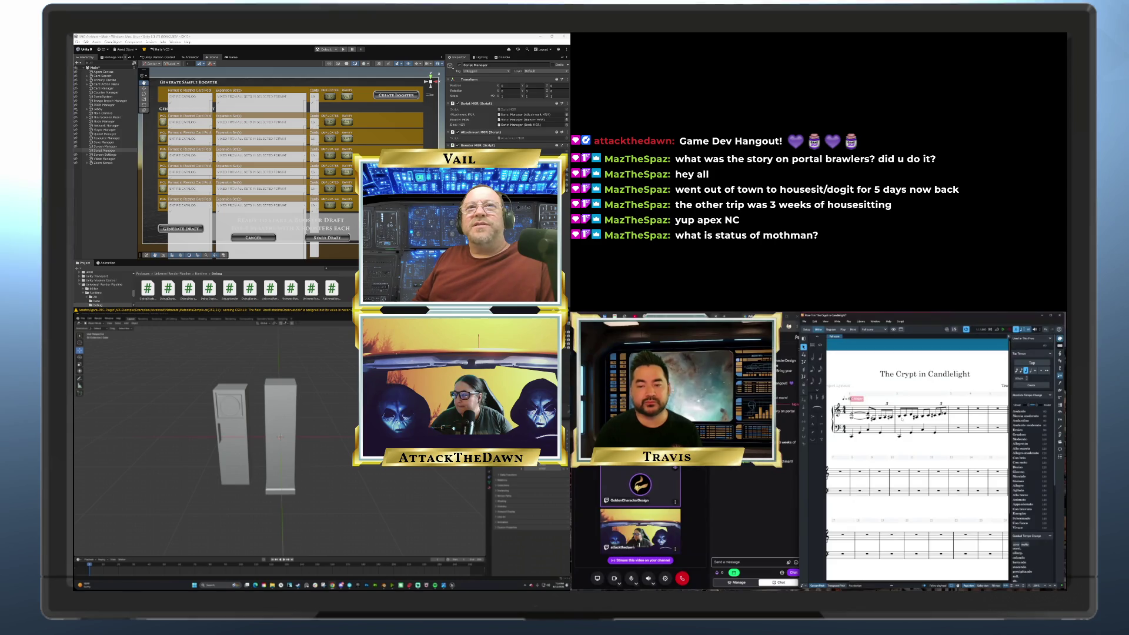
drag(333, 490, 294, 477)
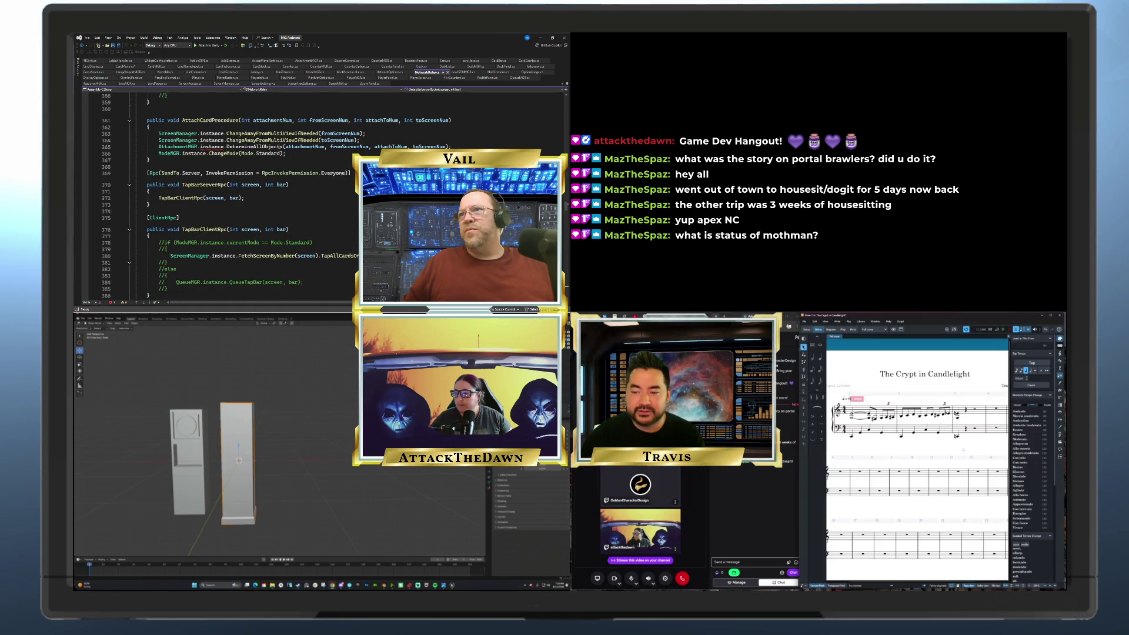
double_click(211, 147)
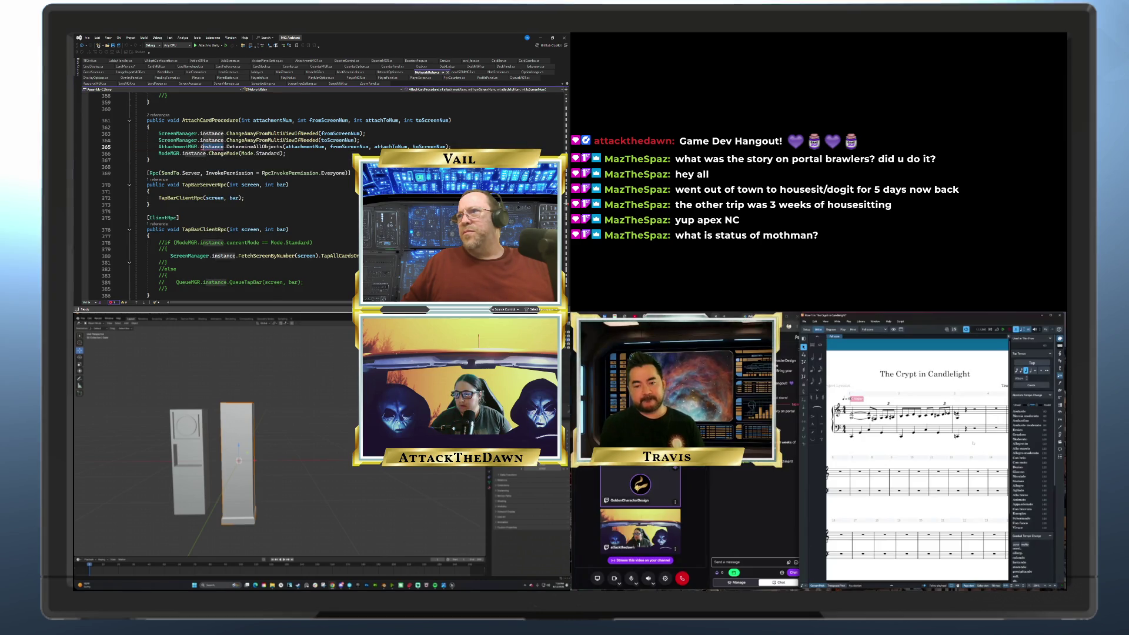
key(BackSpace)
key(BackSpace)
click(158, 146)
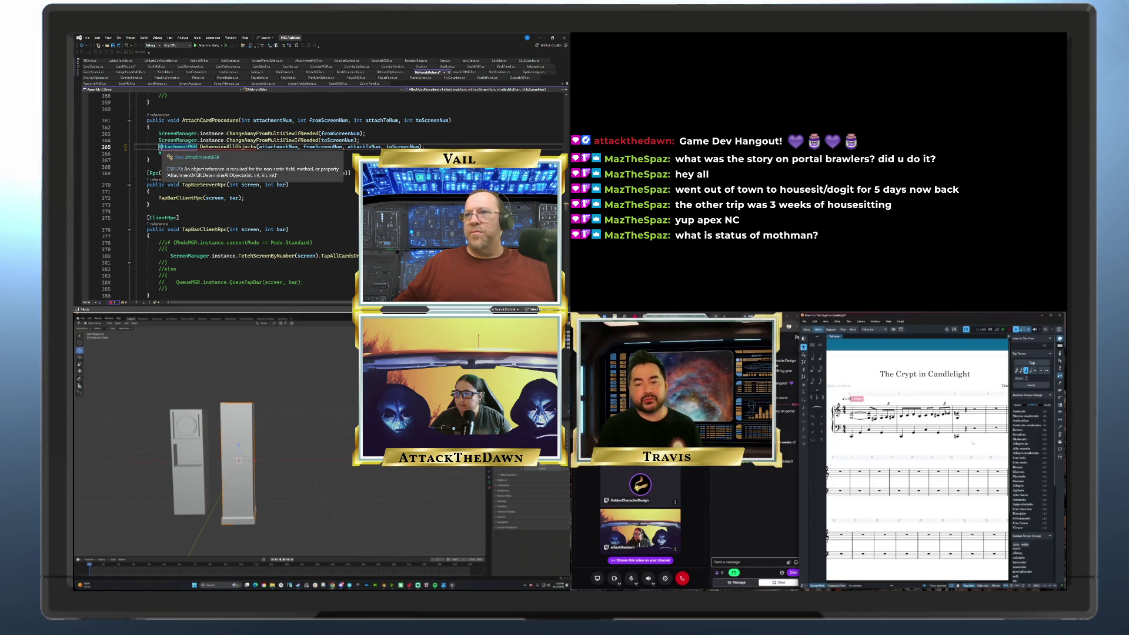
text(ScriptMGR.instance.a)
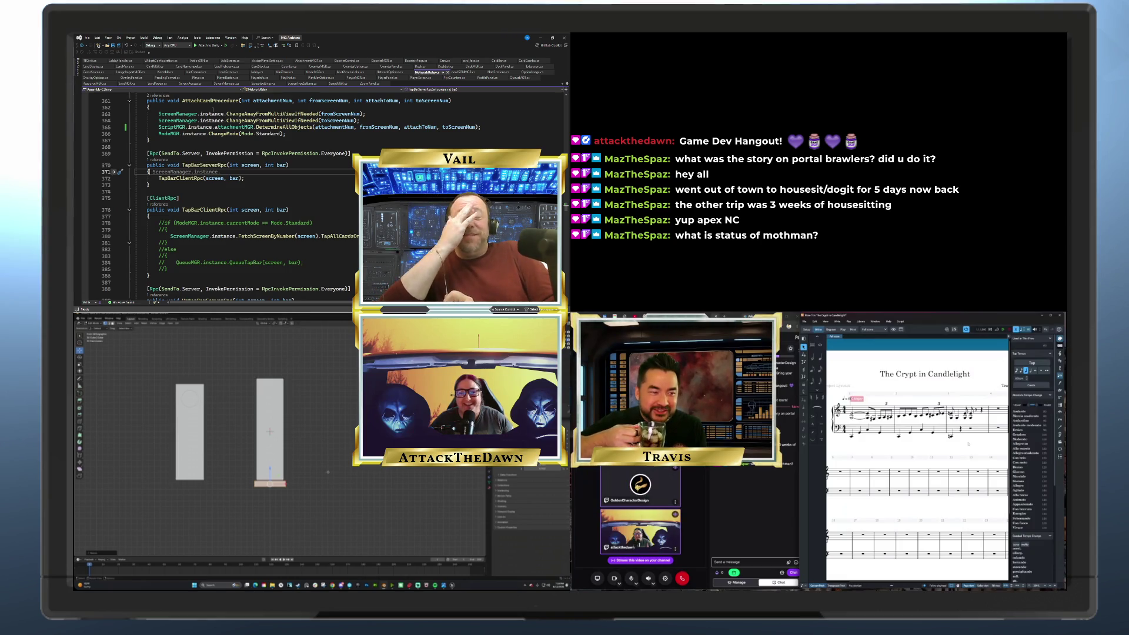
scroll(276, 429, up, 3)
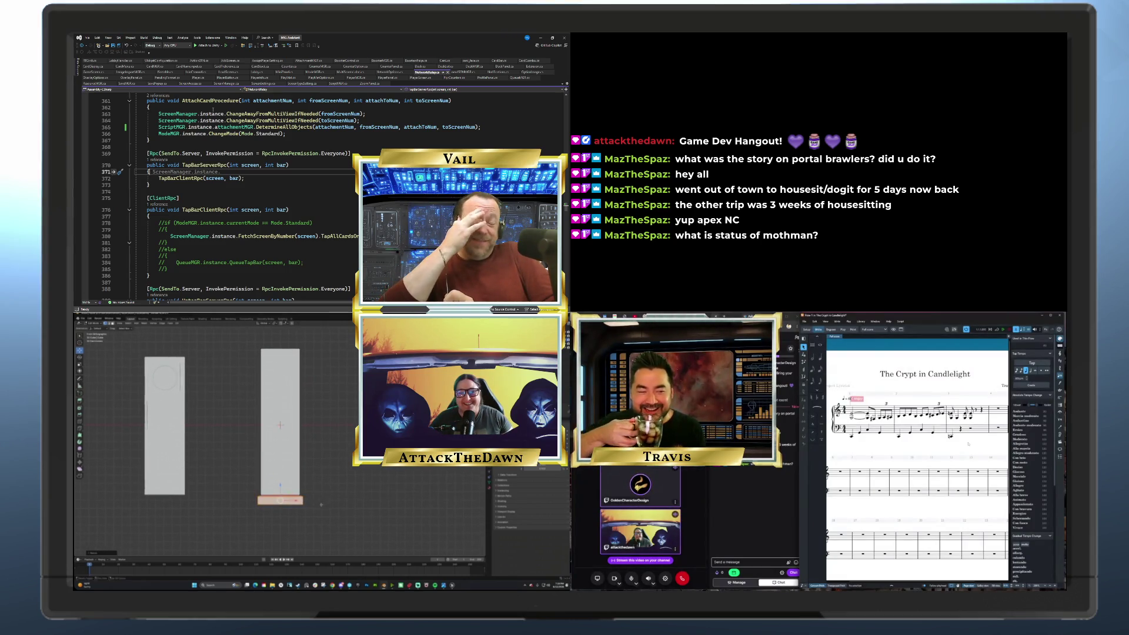
drag(308, 527, 332, 507)
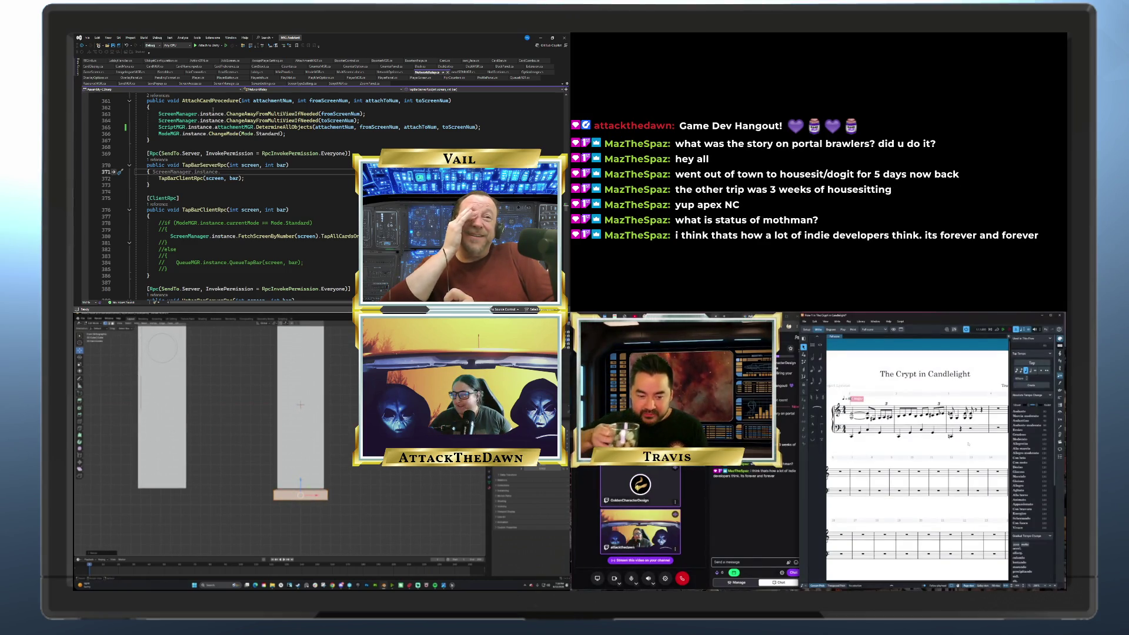
click(358, 494)
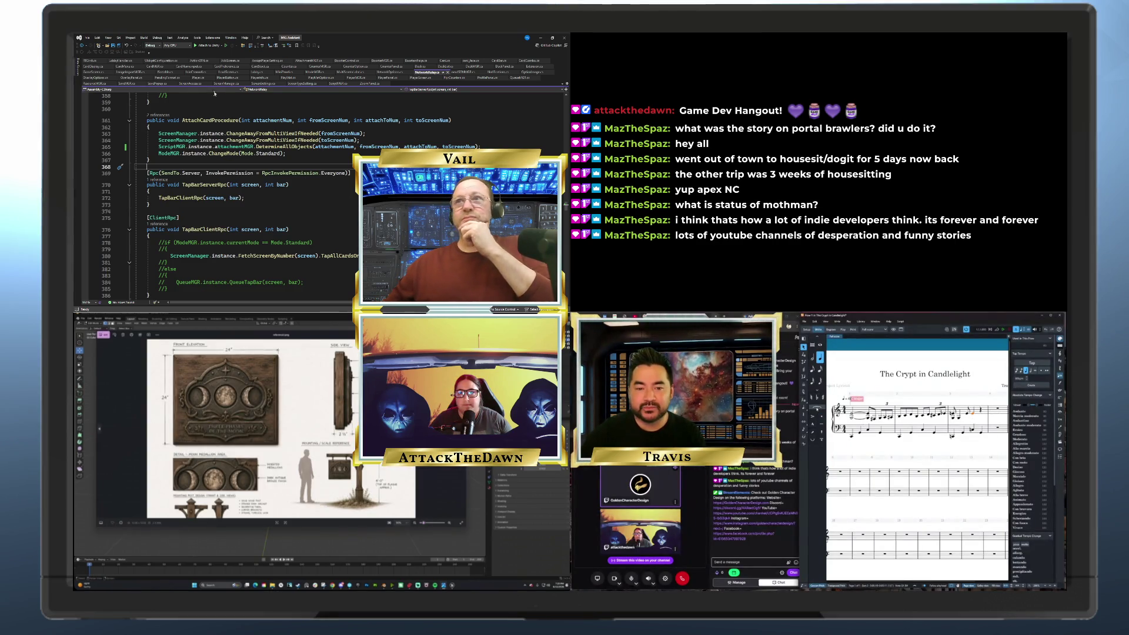
click(341, 84)
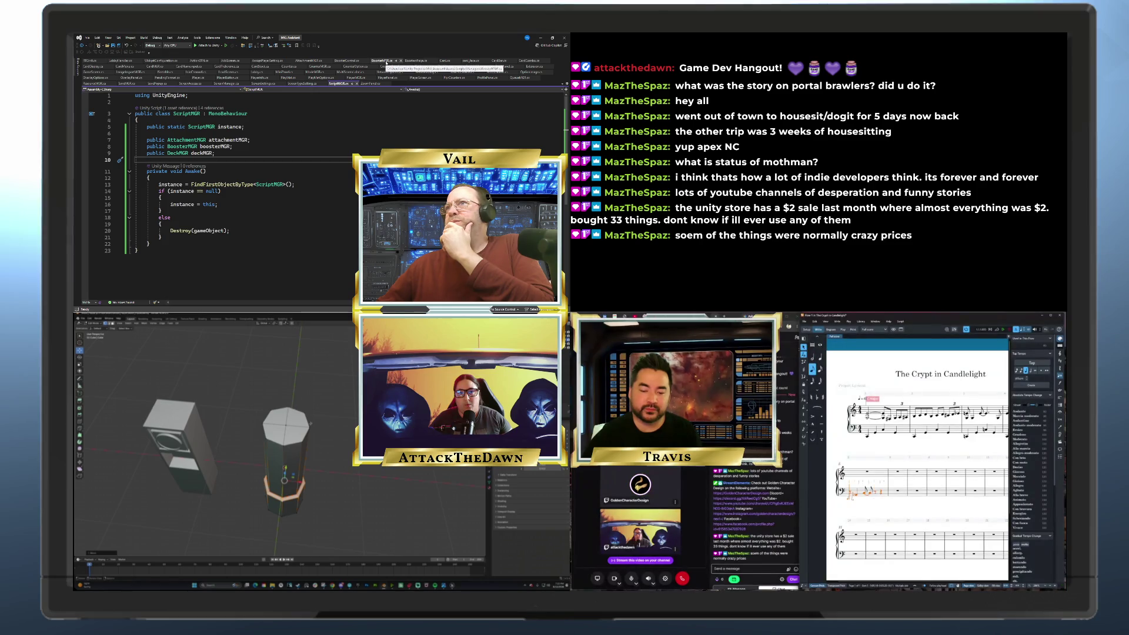
Switch the editor to the BoosterMGR script
click(383, 61)
Delete 'using System.Collections;' and the leftover blank first line from BoosterMGR.cs
scroll(264, 159, up, 13)
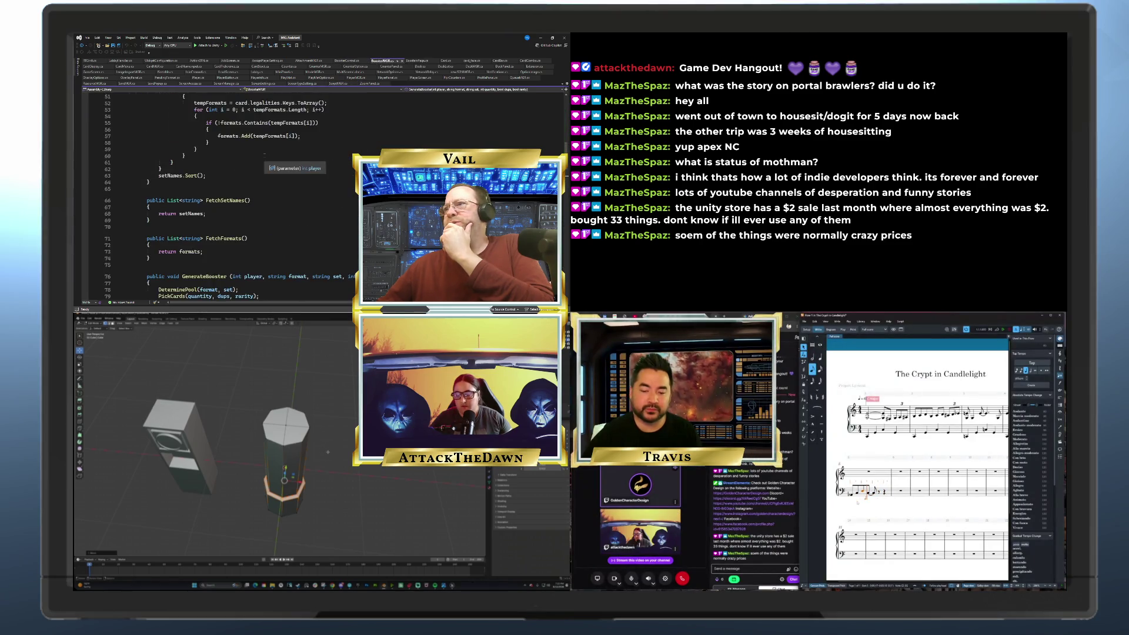
scroll(333, 104, up, 9)
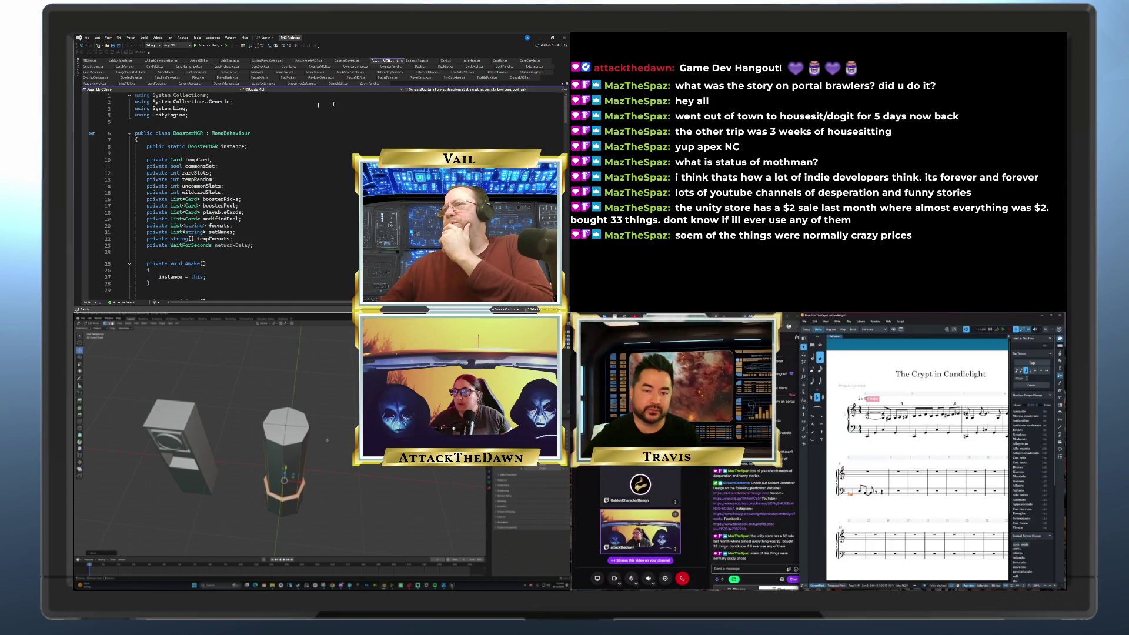
click(120, 96)
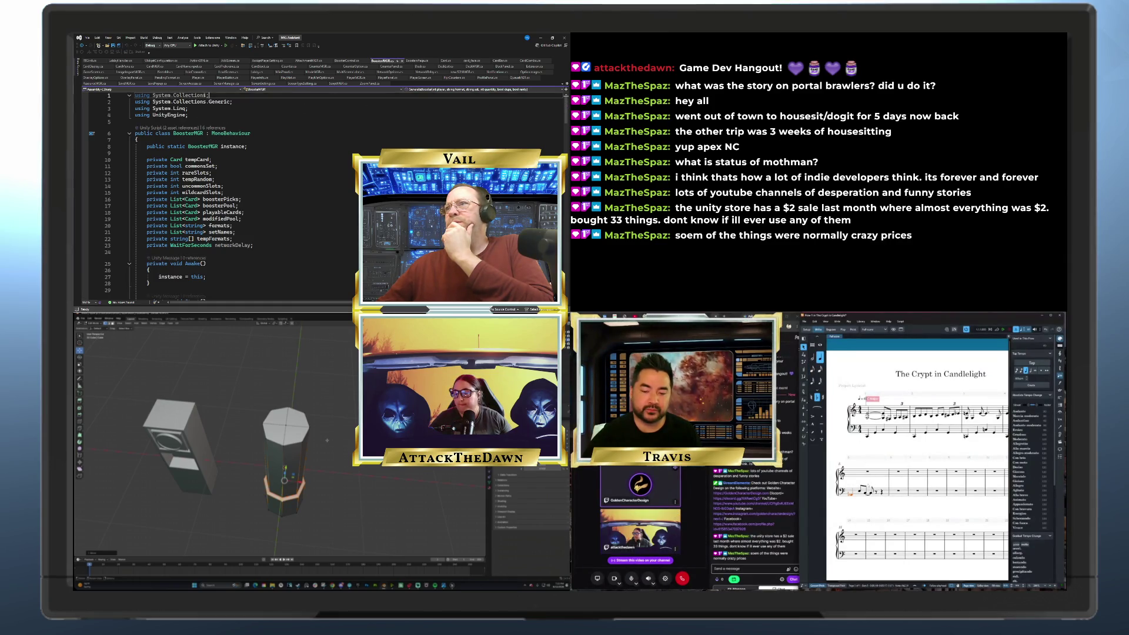
key(Delete)
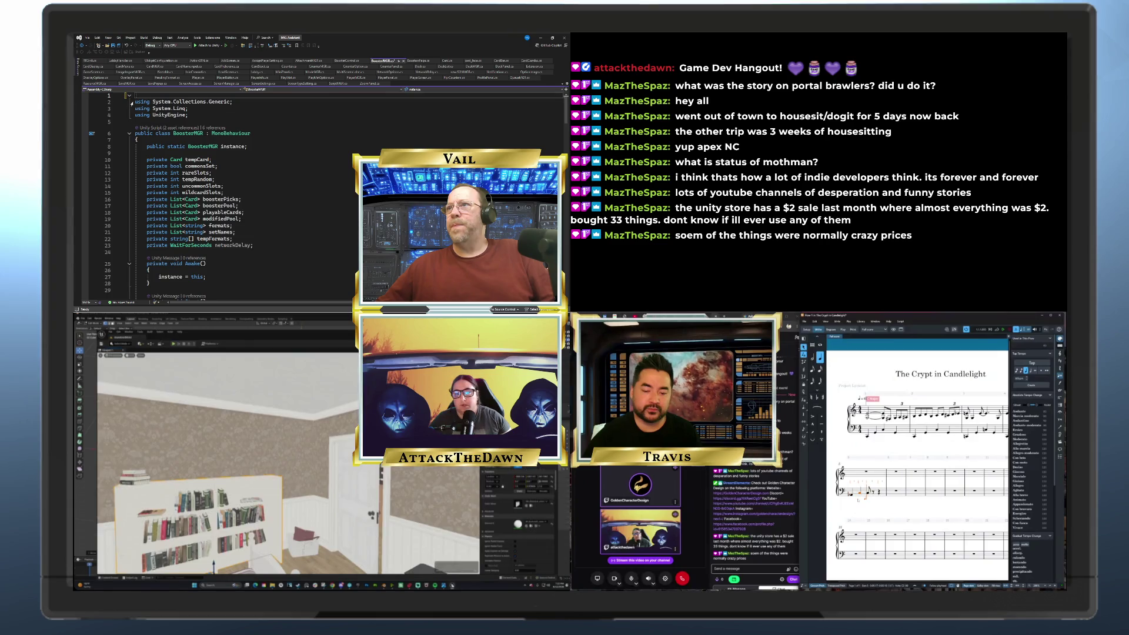
key(Down)
key(BackSpace)
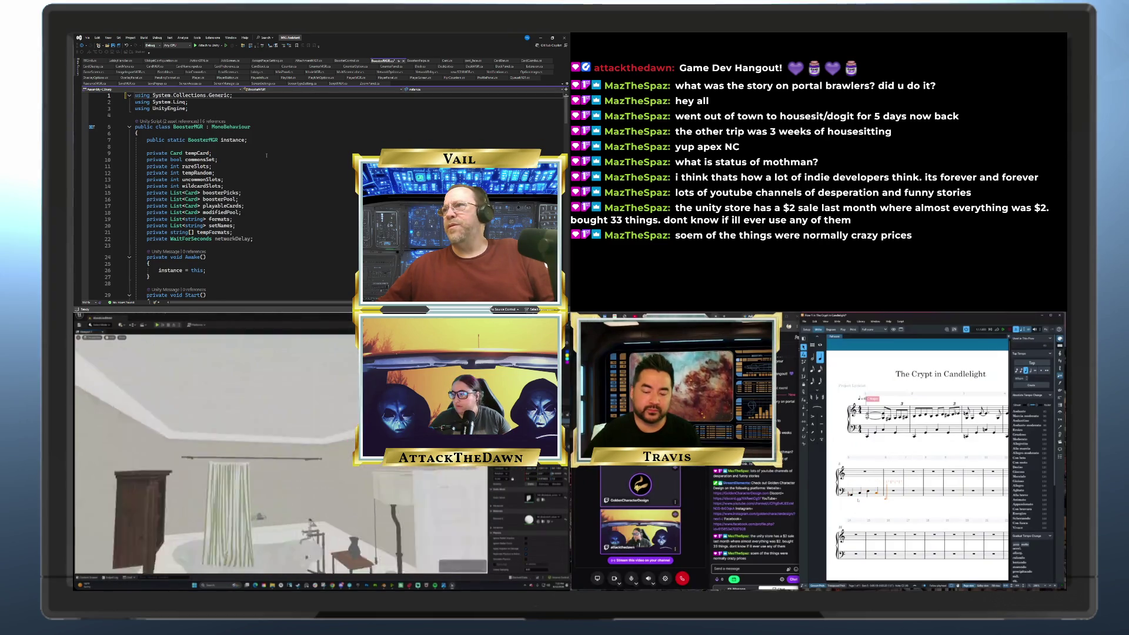
Delete the 'public static BoosterMGR instance;' field and the whole Awake method
click(137, 140)
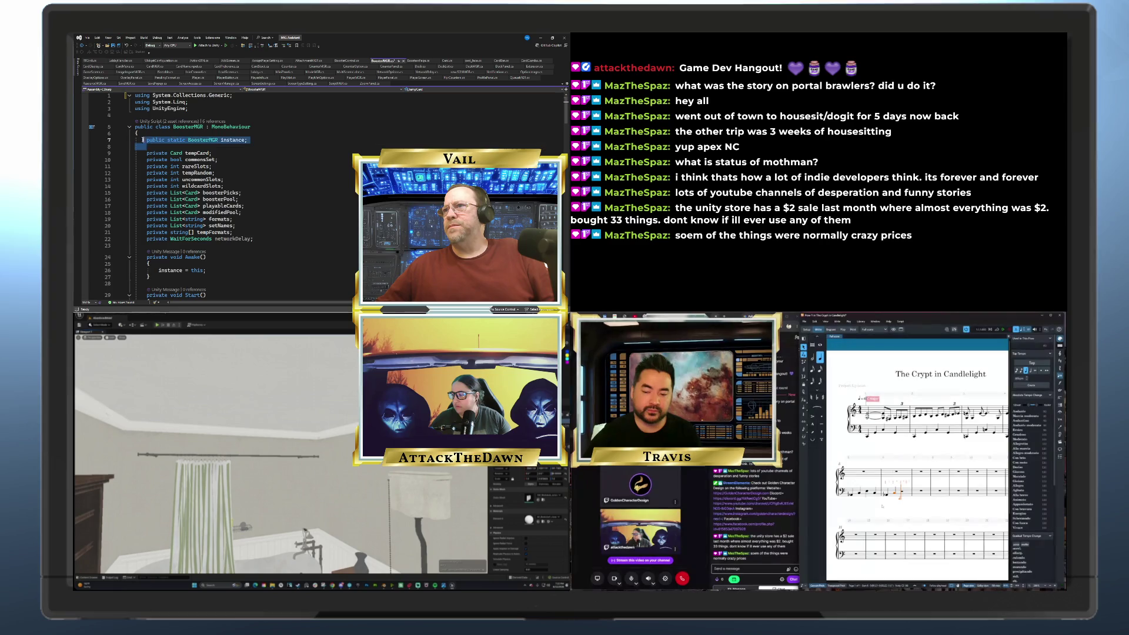
key(Delete)
key(Delete)
click(235, 149)
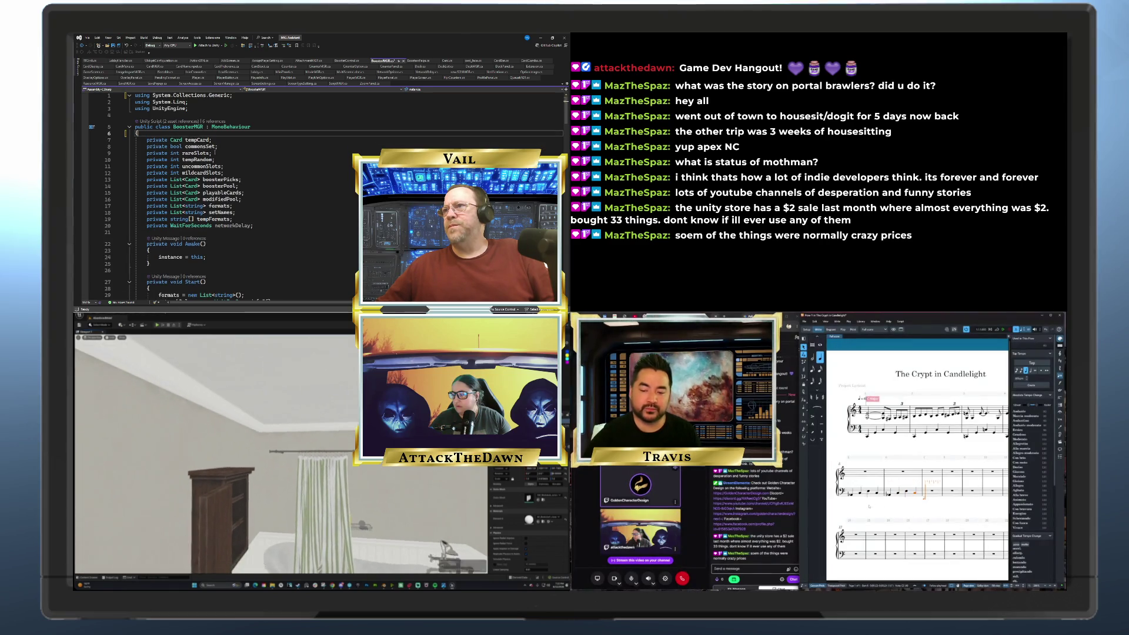
scroll(234, 149, down, 3)
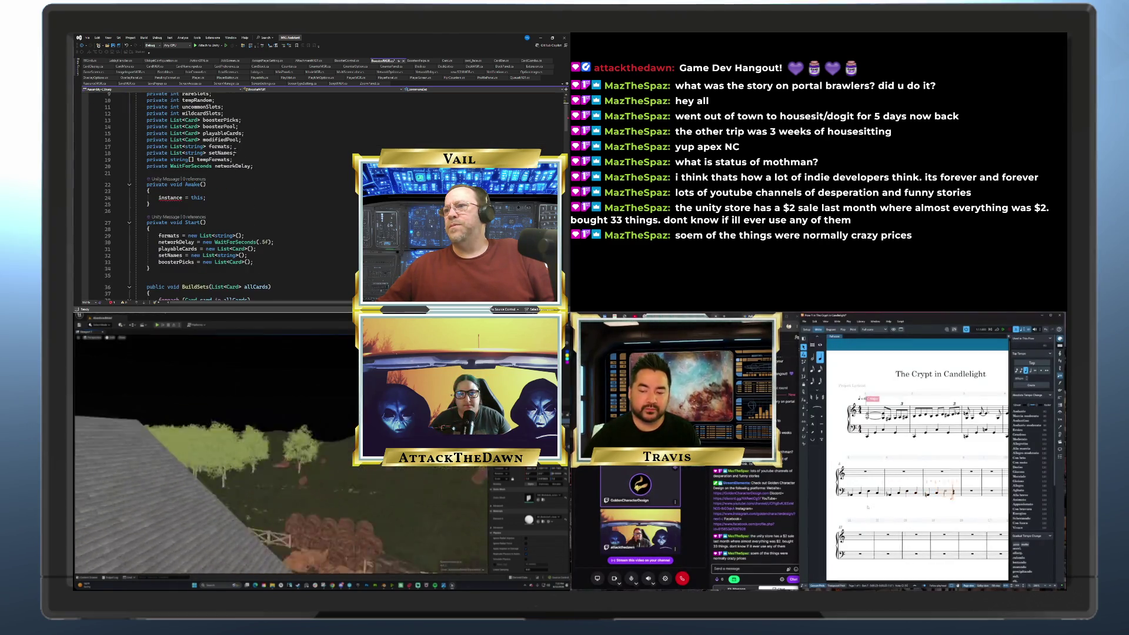
drag(159, 204, 253, 165)
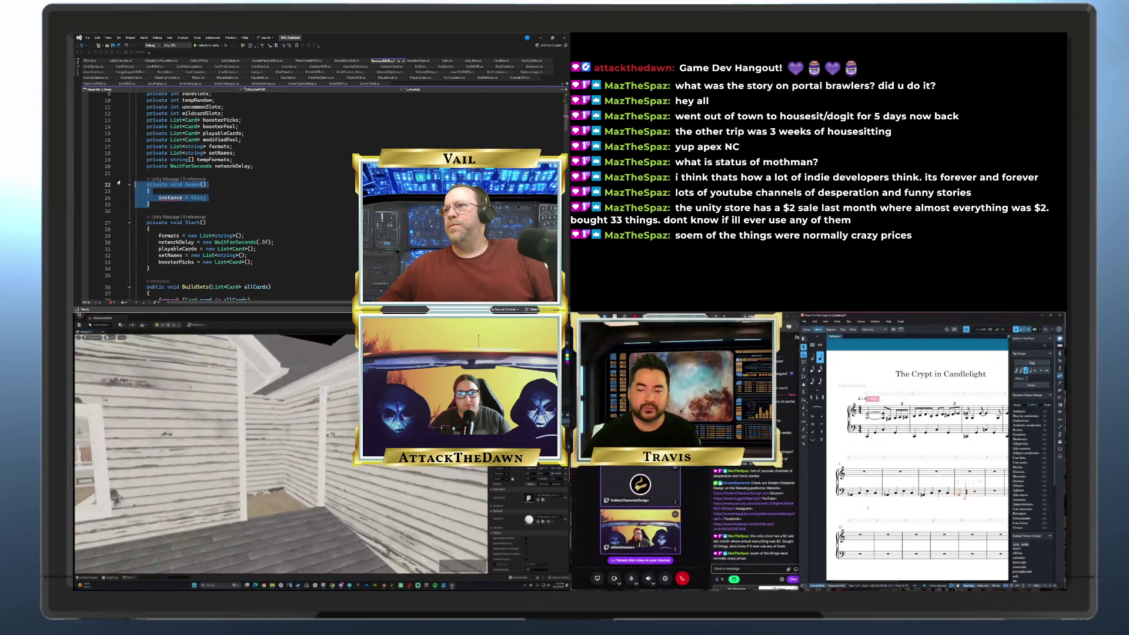
key(BackSpace)
Select the BoosterMGR class name and check its context actions, closing them unchanged
scroll(265, 192, up, 3)
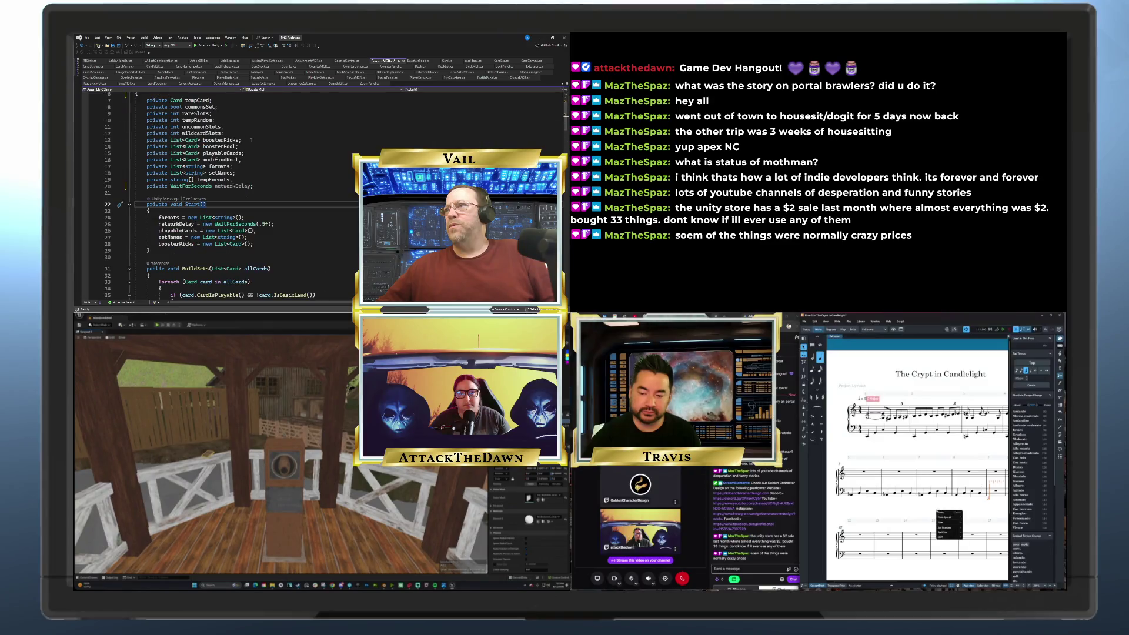
click(201, 244)
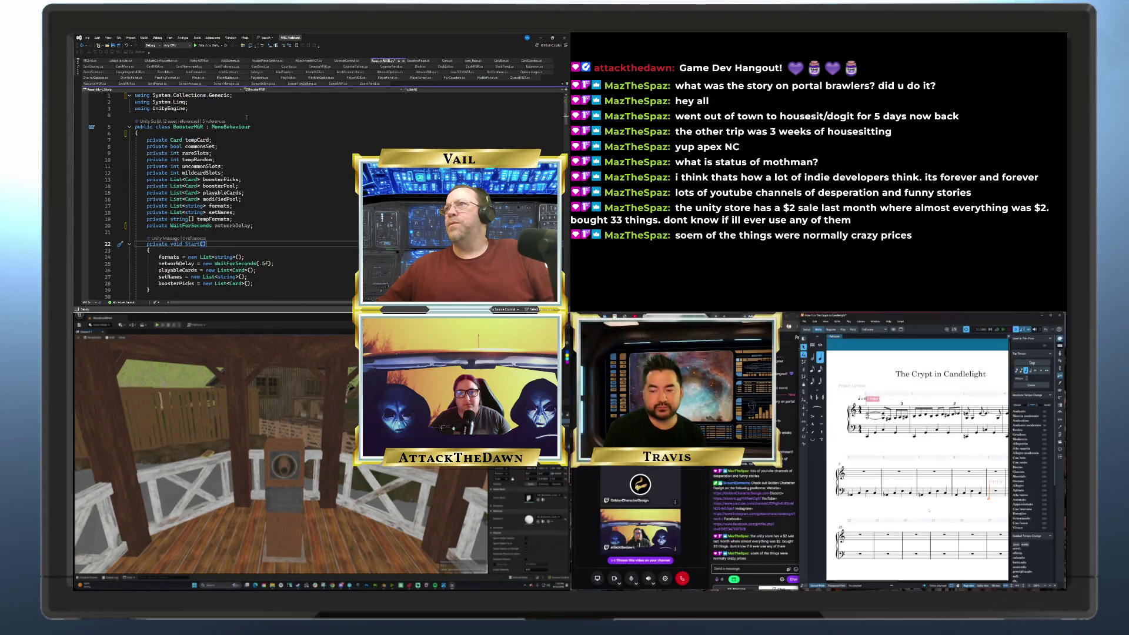
double_click(187, 126)
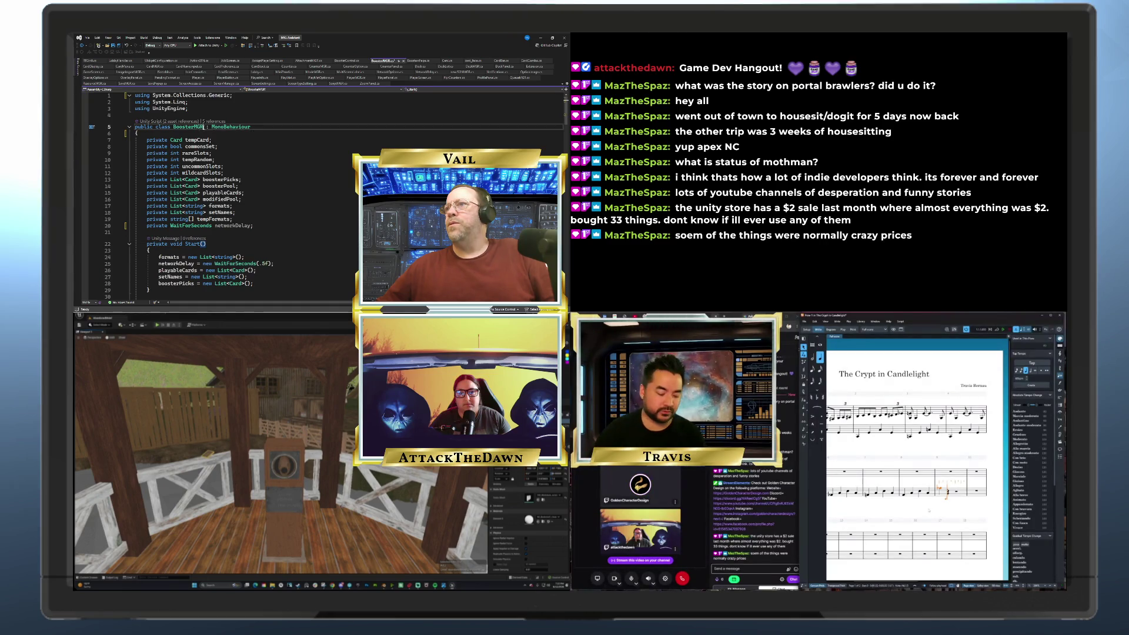
right_click(178, 129)
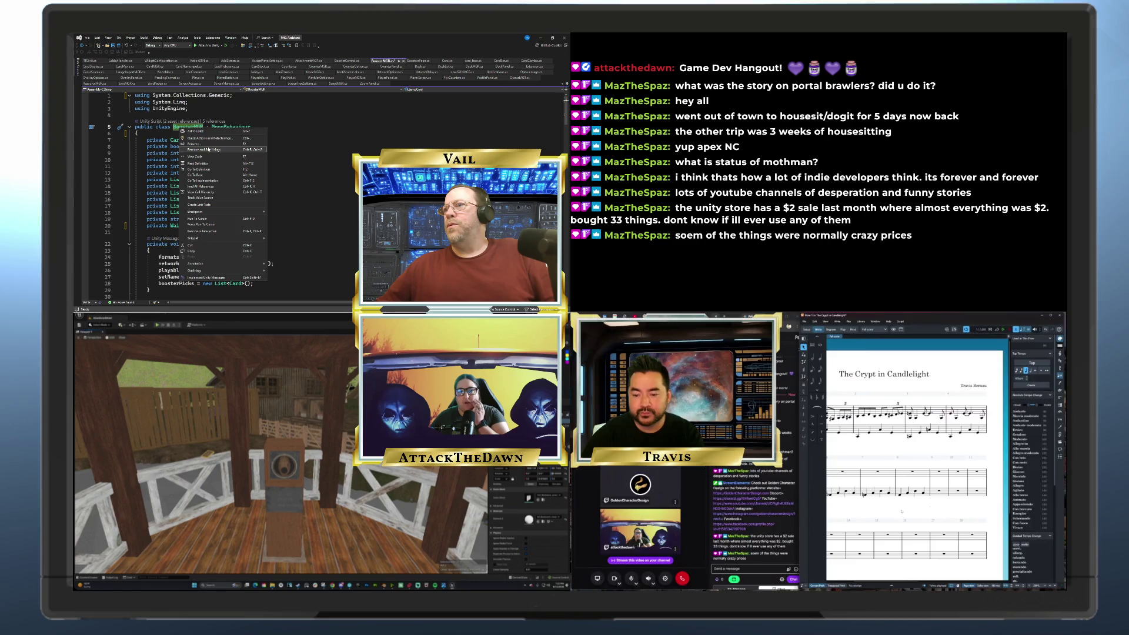
key(Escape)
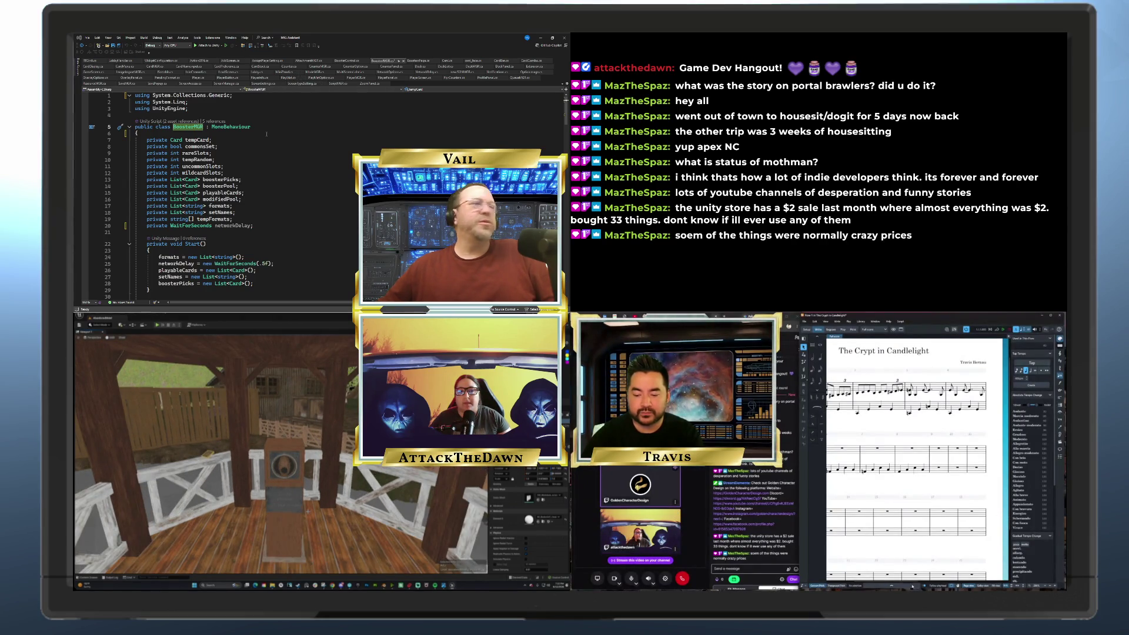
In BoosterControls.cs, change line 31's reference in SetExpansions to ScriptMGR.instance.boosterMGR
click(347, 61)
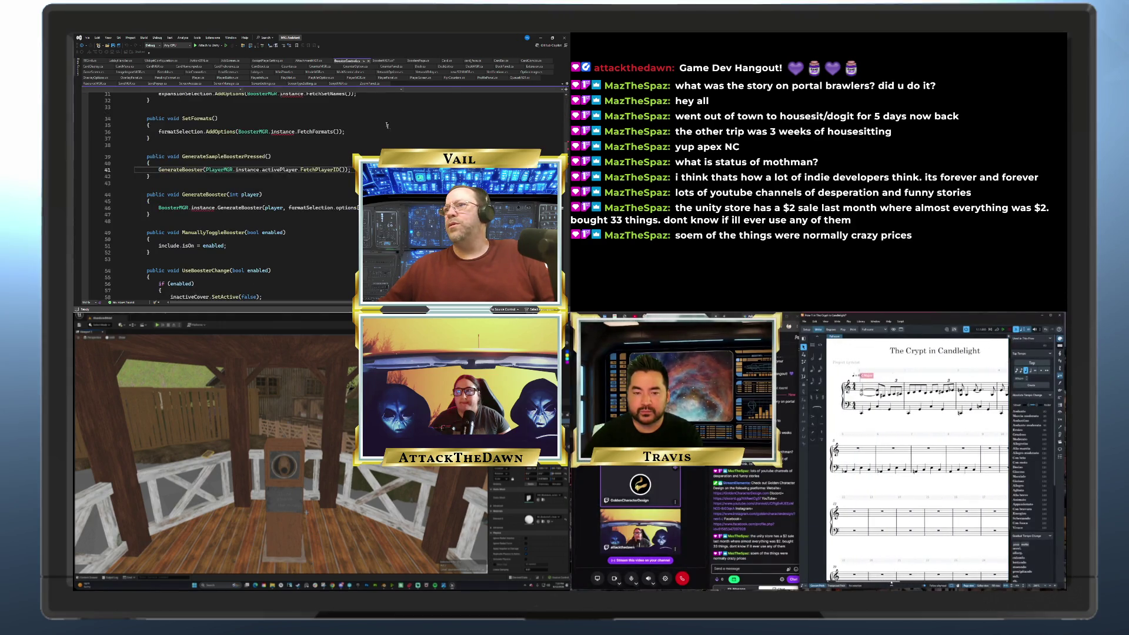
scroll(265, 160, up, 3)
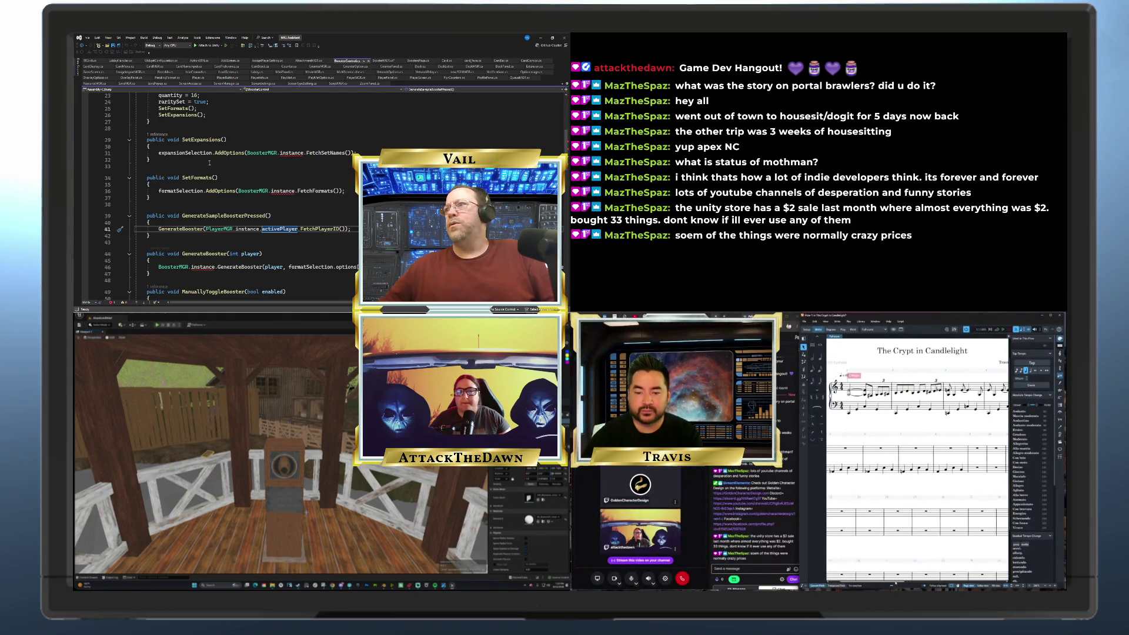
click(297, 152)
double_click(288, 152)
key(BackSpace)
key(BackSpace)
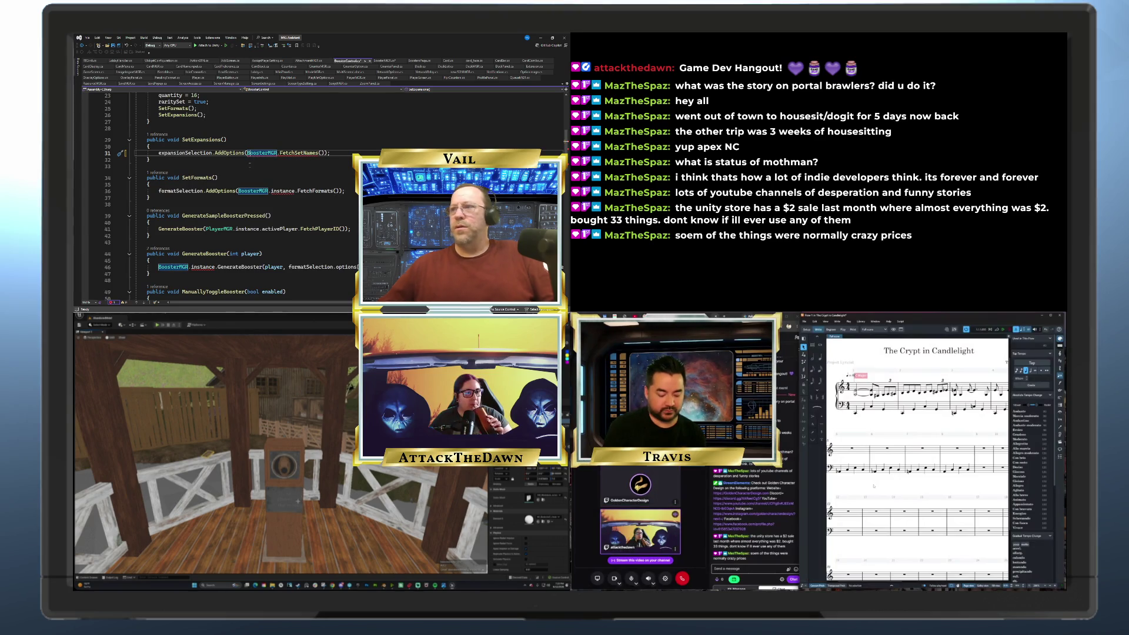
text(ScriptMGR.instance)
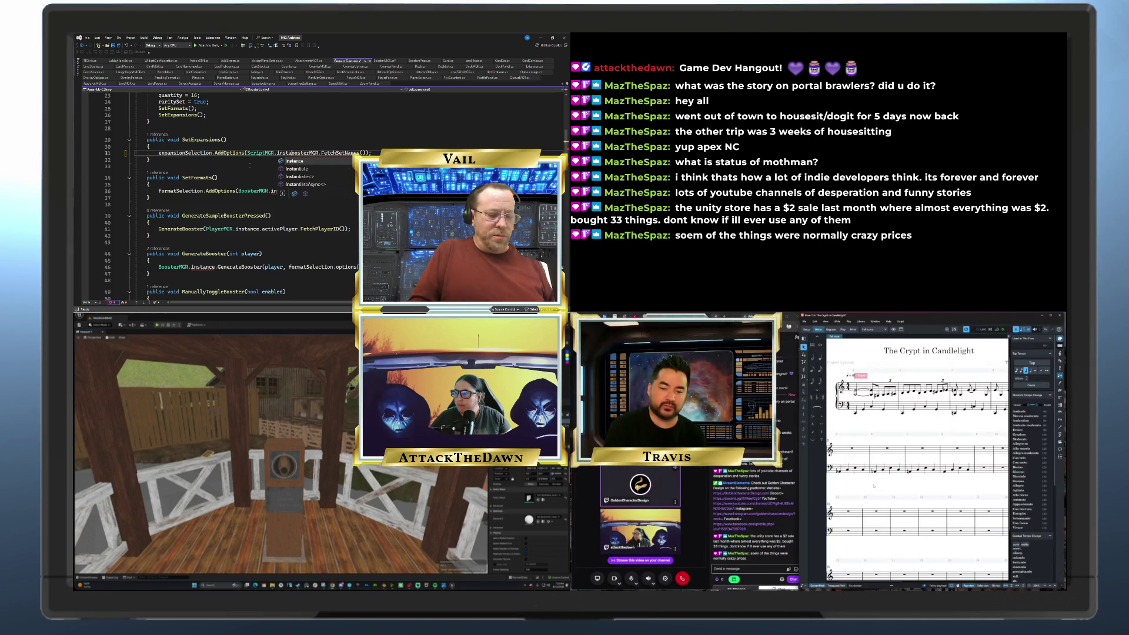
text(.b)
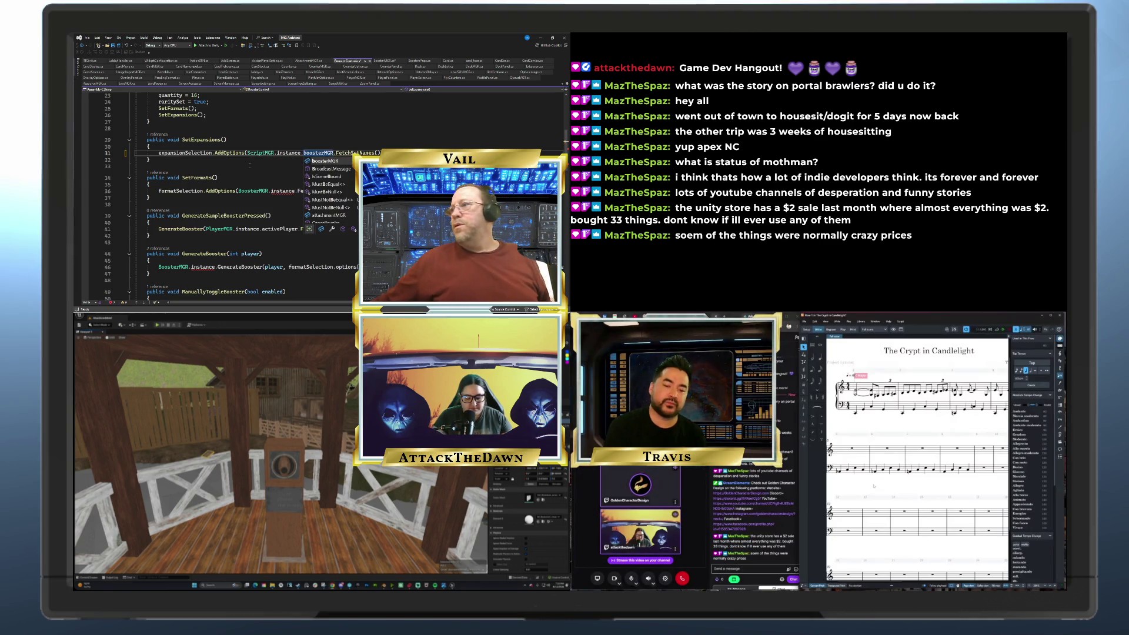
key(Escape)
key(ctrl+shift+Left)
key(ctrl+shift+Left)
key(ctrl+shift+Left)
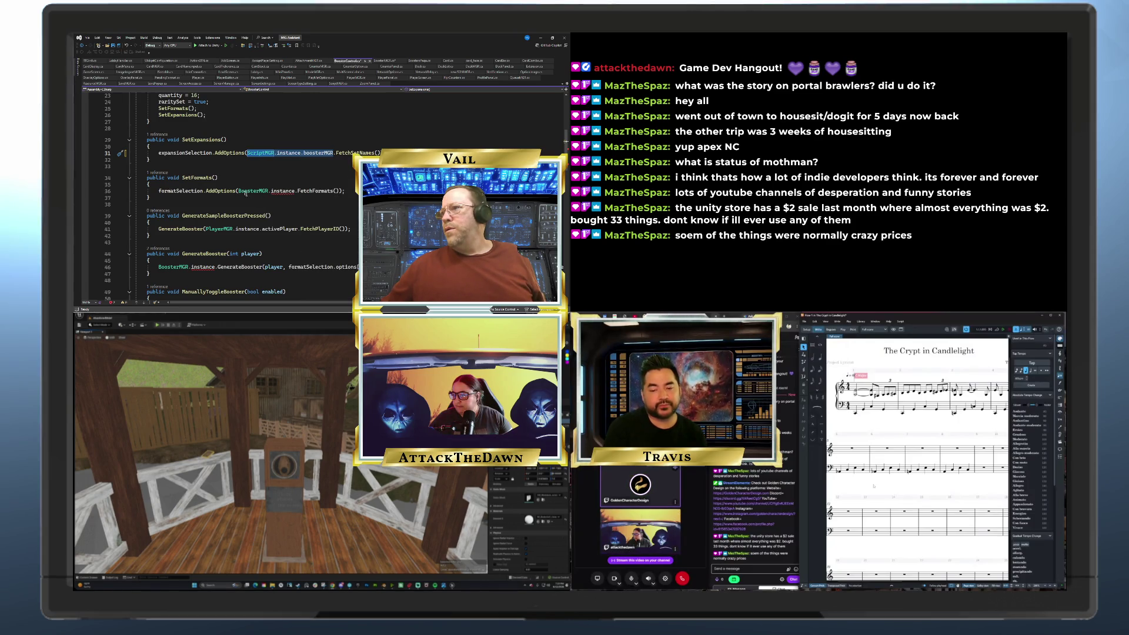
Replace BoosterMGR.instance with ScriptMGR.instance.boosterMGR on lines 36 and 46
drag(238, 191, 294, 192)
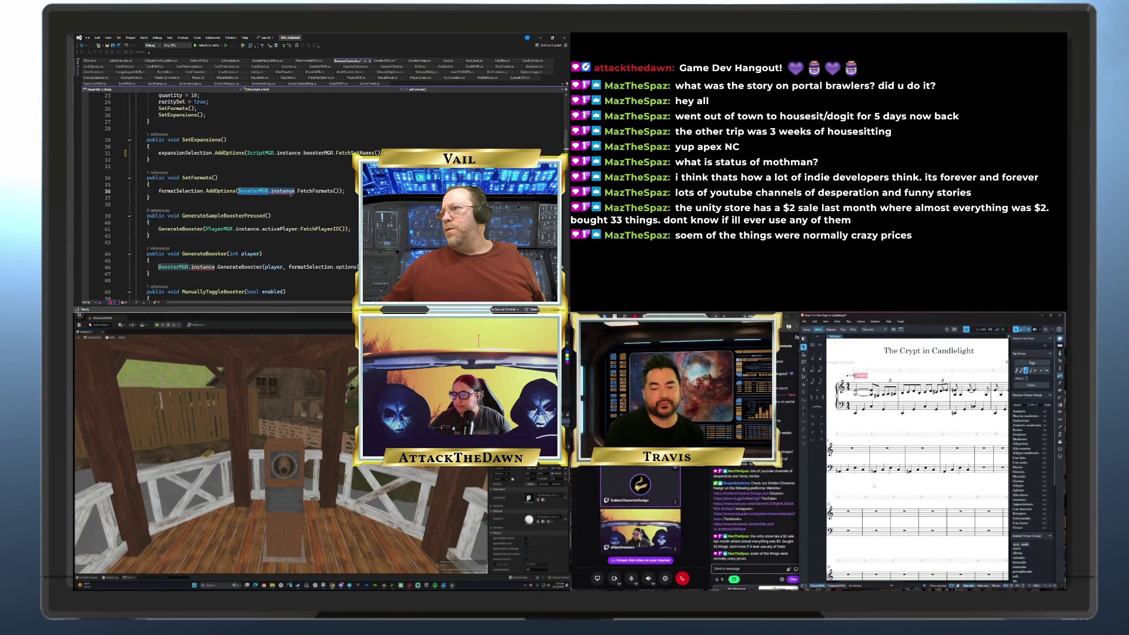
text(ScriptMGR.instance.boosterMGR.)
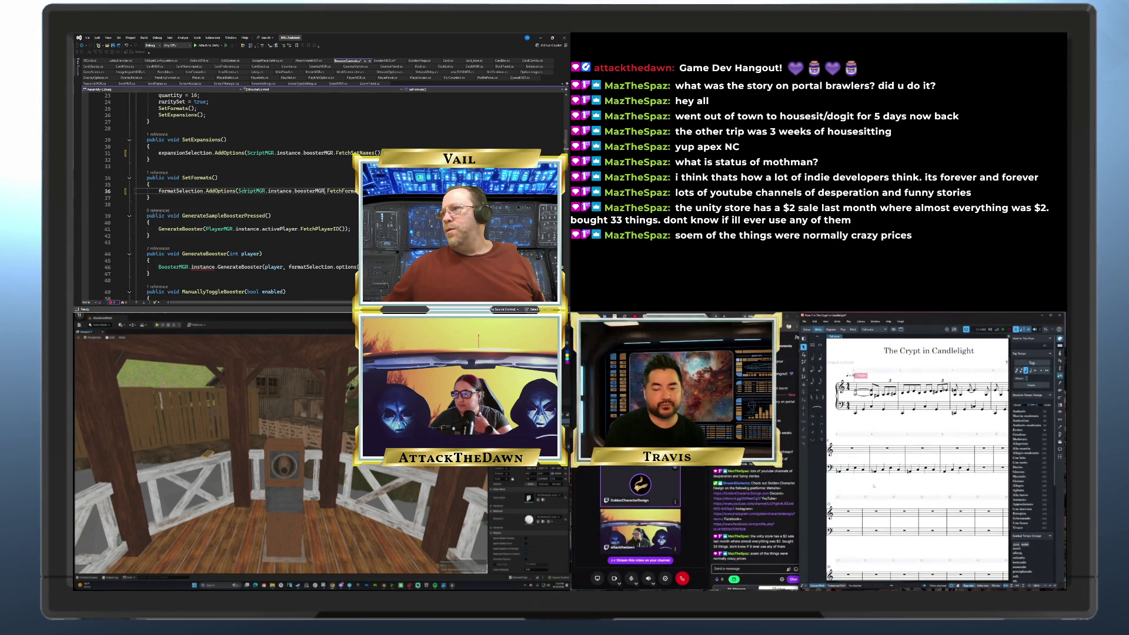
scroll(247, 185, down, 3)
drag(158, 208, 216, 207)
text(ScriptMGR.instance.boosterMGR)
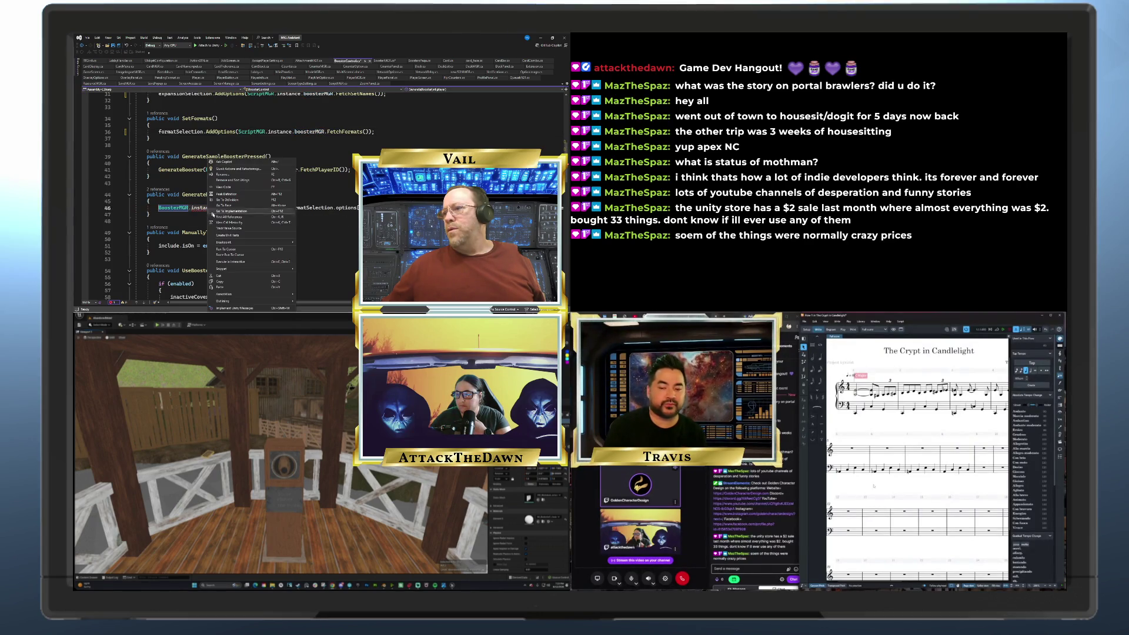
scroll(253, 186, down, 7)
scroll(272, 187, down, 8)
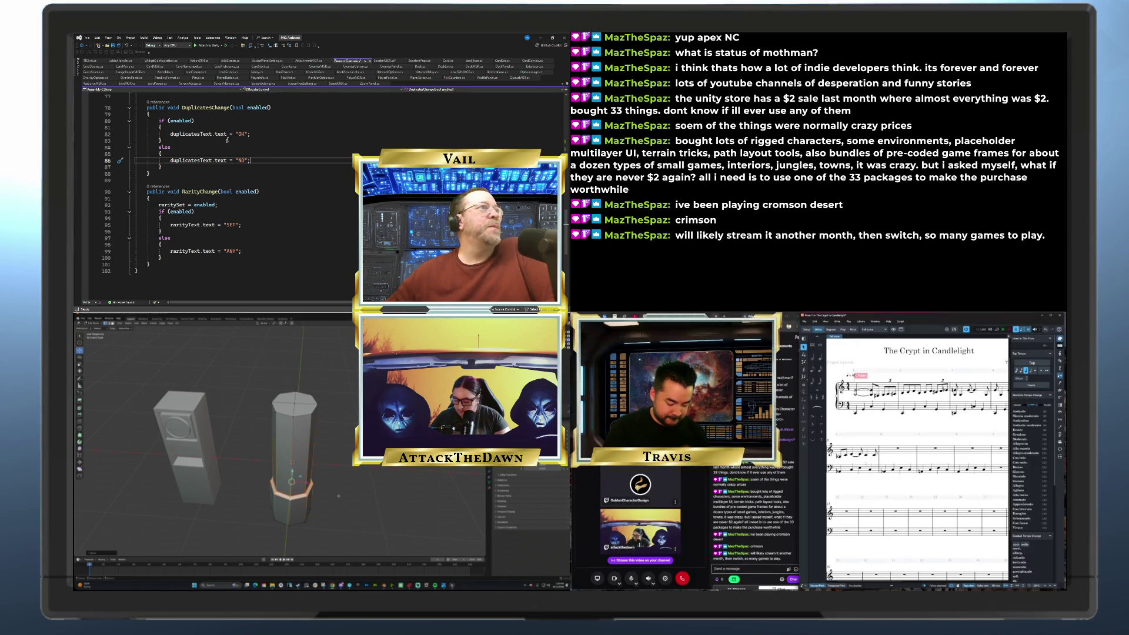
Review BoosterControl.cs and CardMenu.cs, then open CardMGR.cs at BuildLibrary near line 210
scroll(227, 139, up, 20)
scroll(251, 131, down, 3)
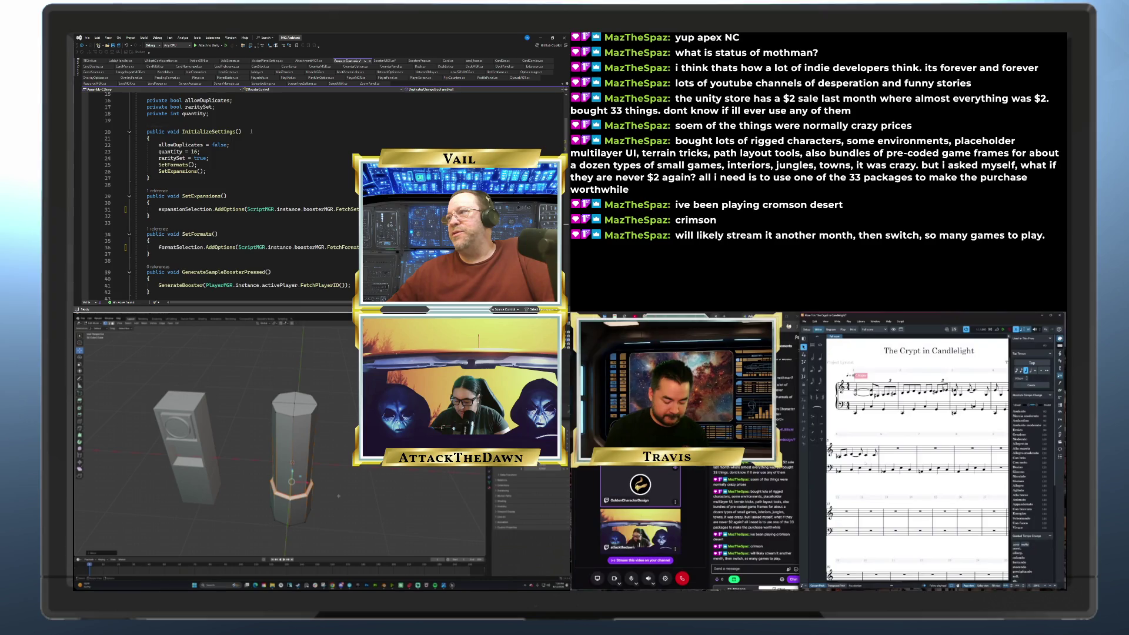
scroll(251, 131, down, 6)
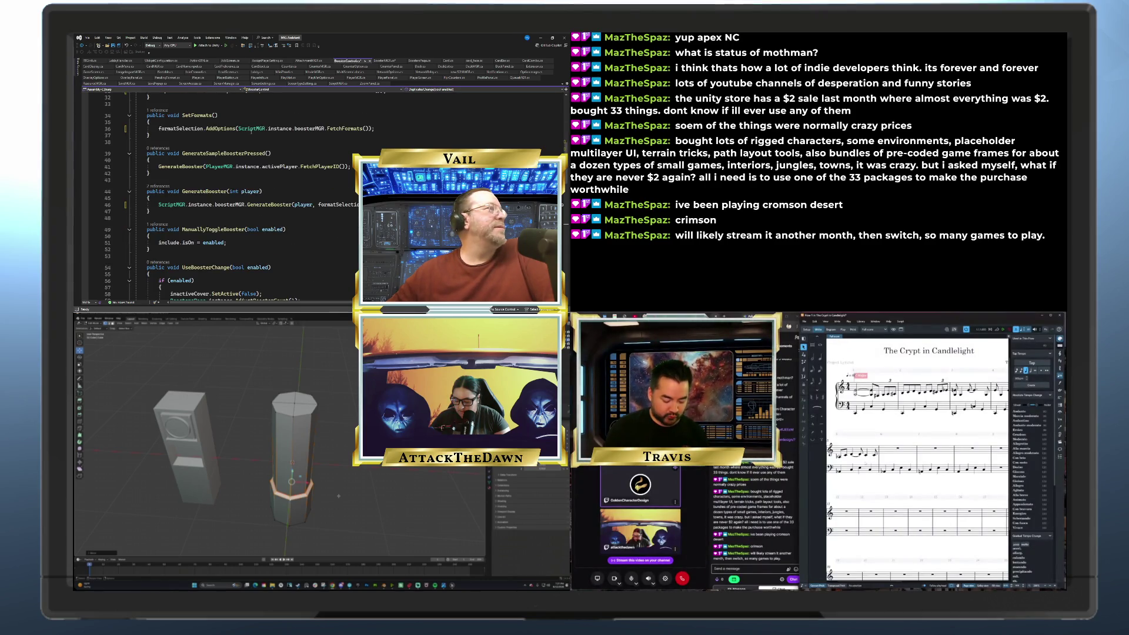
scroll(235, 133, down, 4)
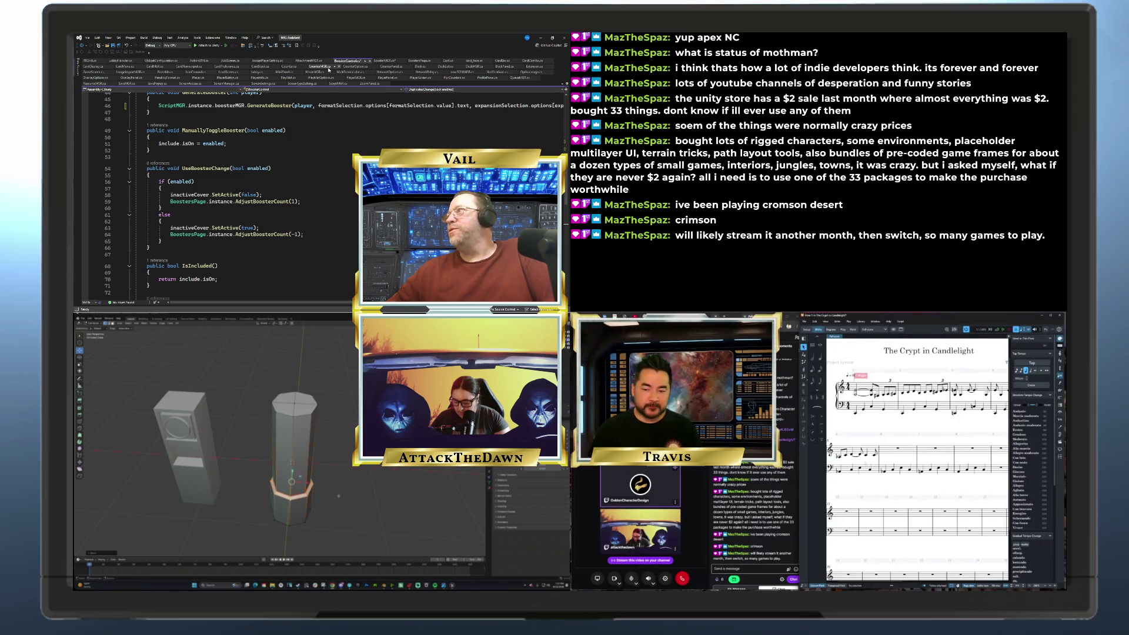
click(125, 66)
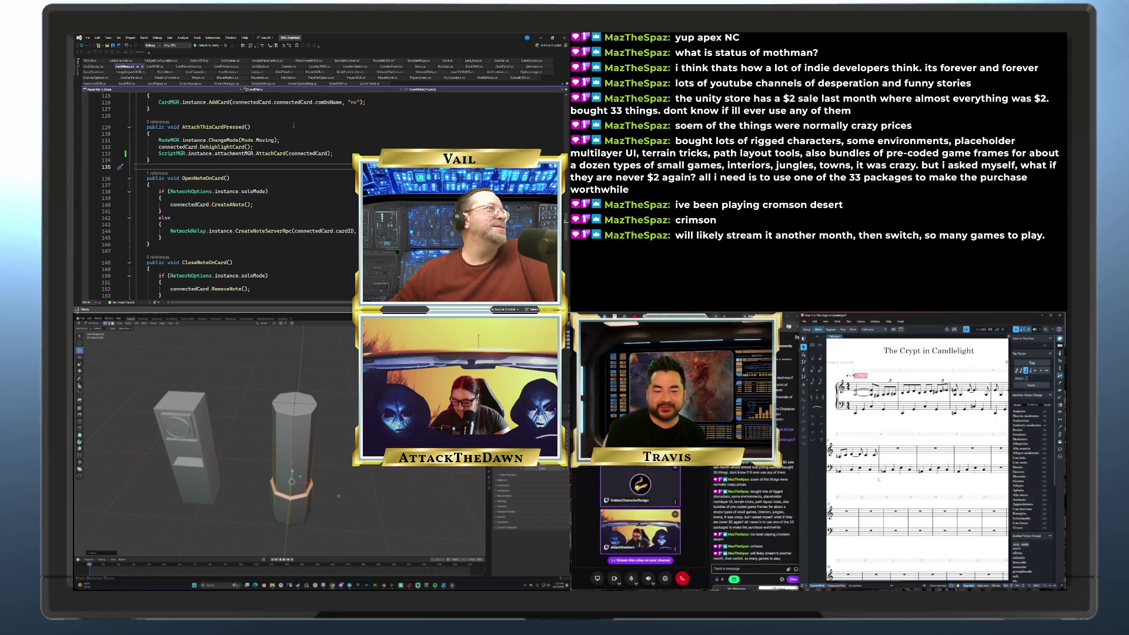
scroll(293, 125, down, 14)
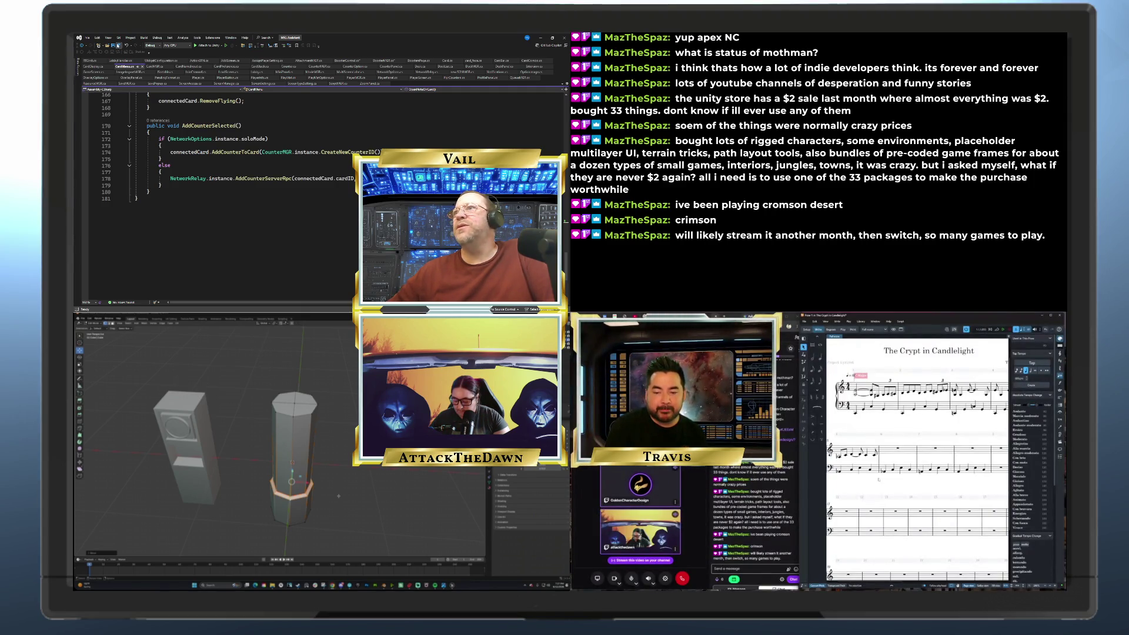
click(155, 66)
scroll(215, 197, down, 20)
scroll(215, 197, down, 7)
Paste ScriptMGR.instance.boosterMGR over BoosterMGR.instance in BuildLibrary, save CardMGR.cs, and return to ScriptMGR.cs
drag(159, 129, 214, 130)
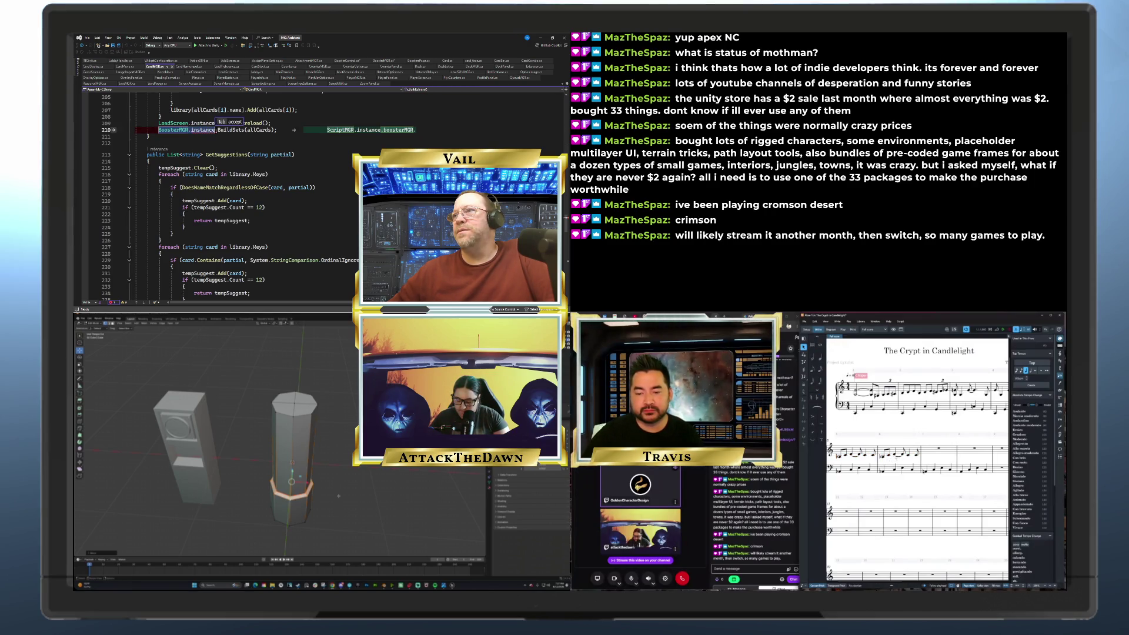
right_click(204, 132)
click(229, 262)
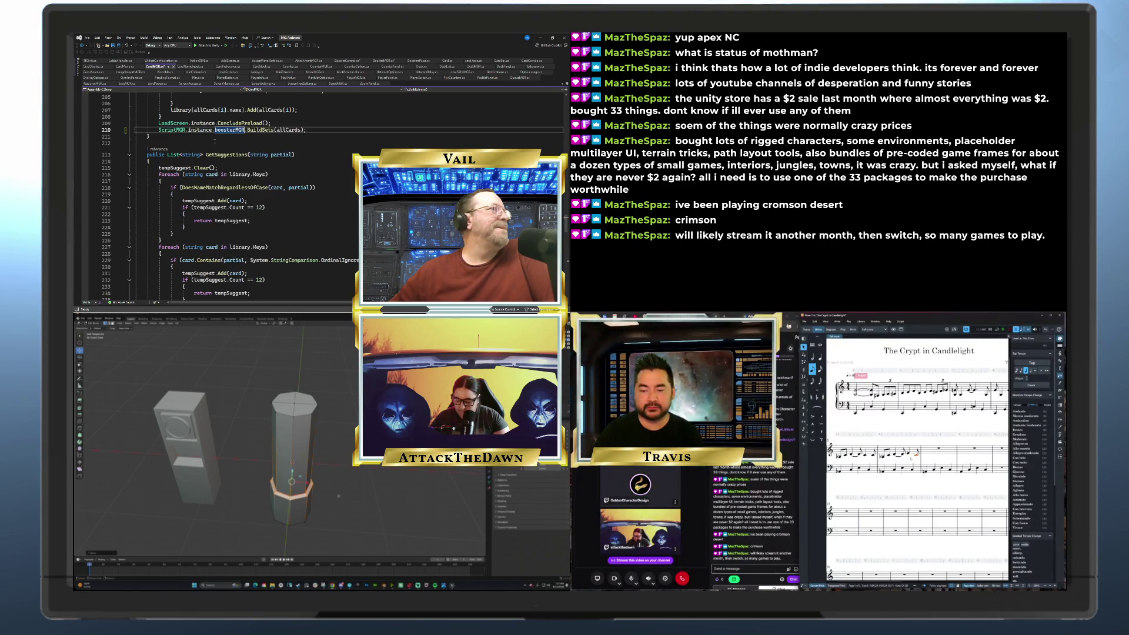
click(214, 142)
key(ctrl+s)
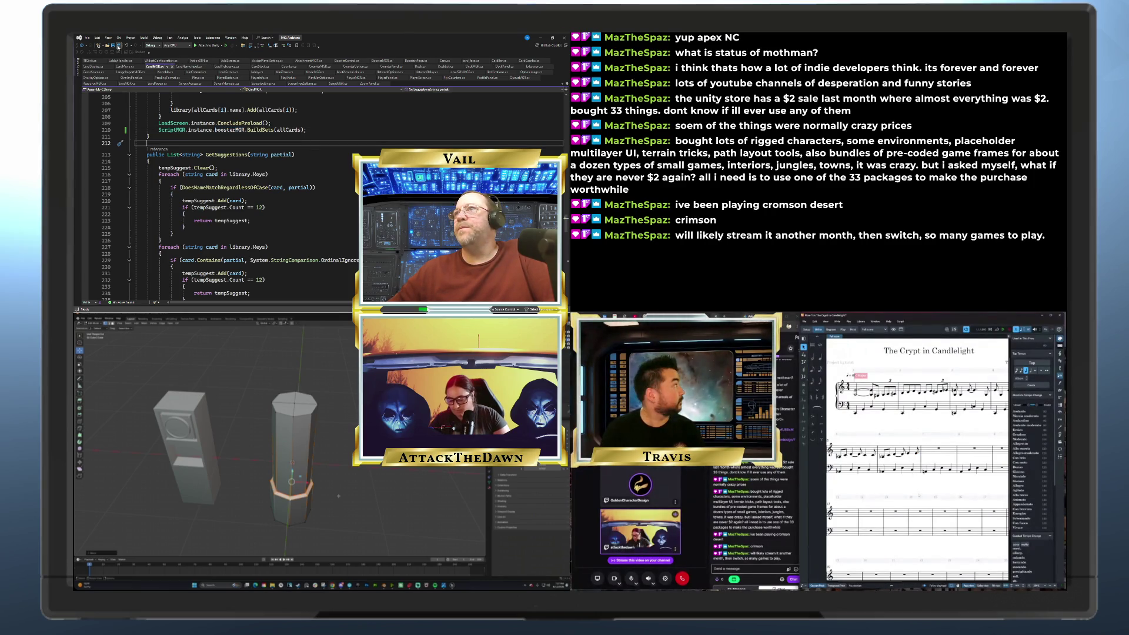
click(338, 83)
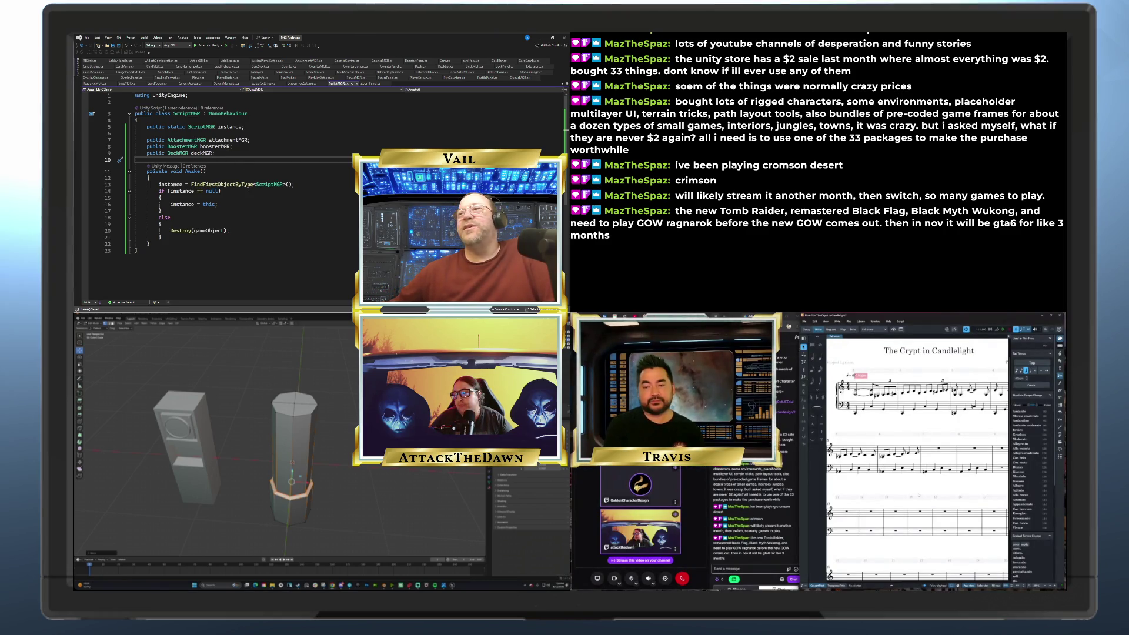
click(226, 153)
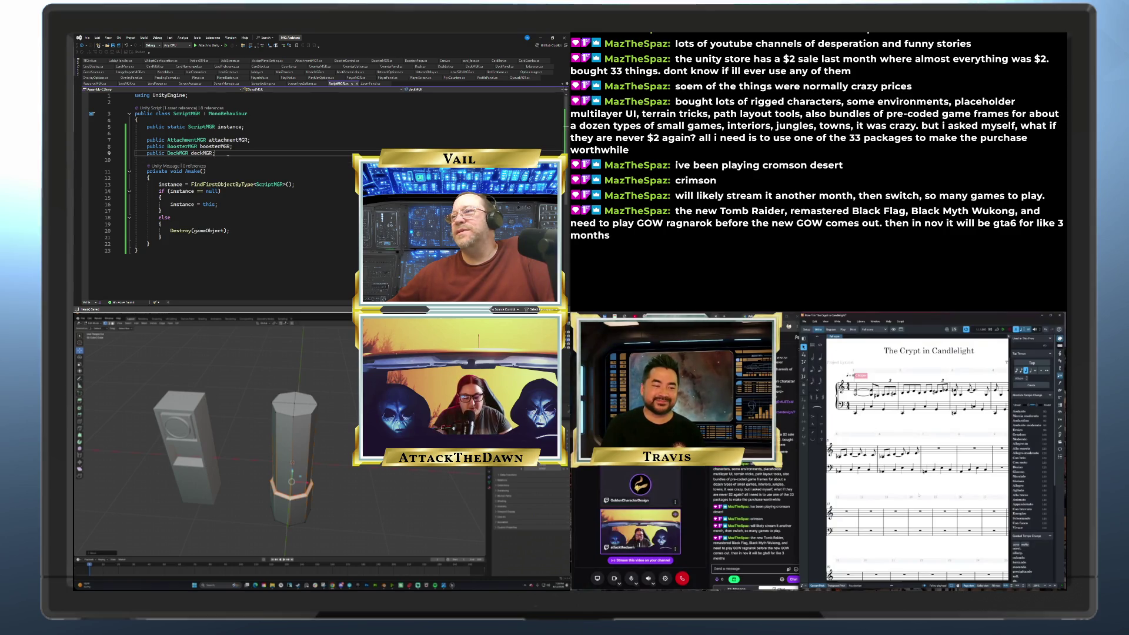
click(242, 148)
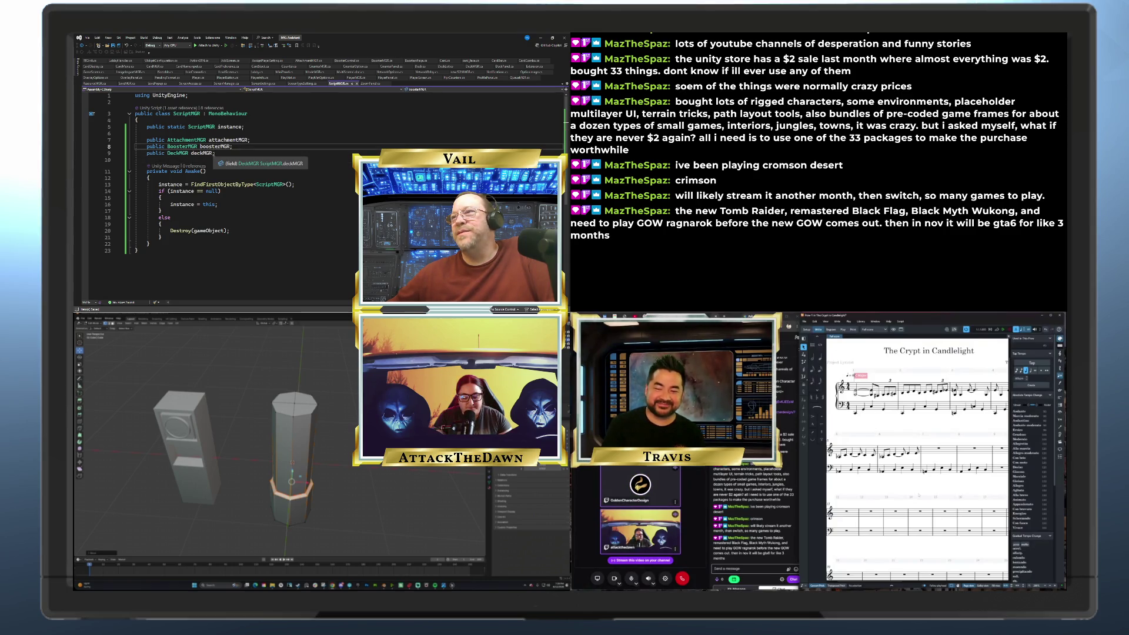
text(;)
click(253, 140)
click(247, 146)
click(242, 153)
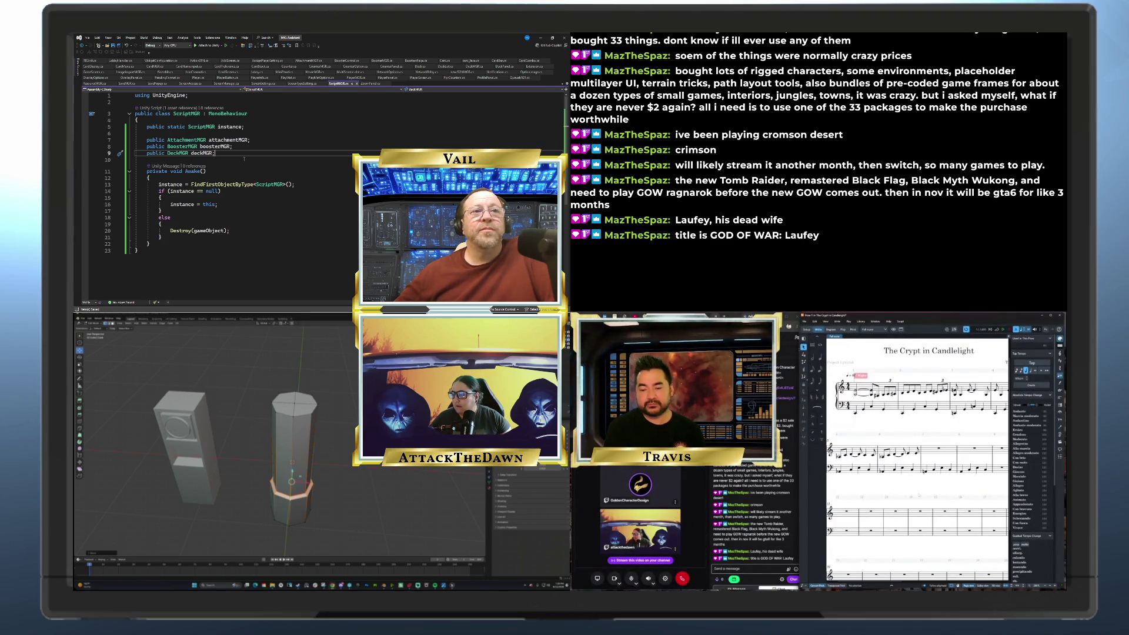
click(264, 137)
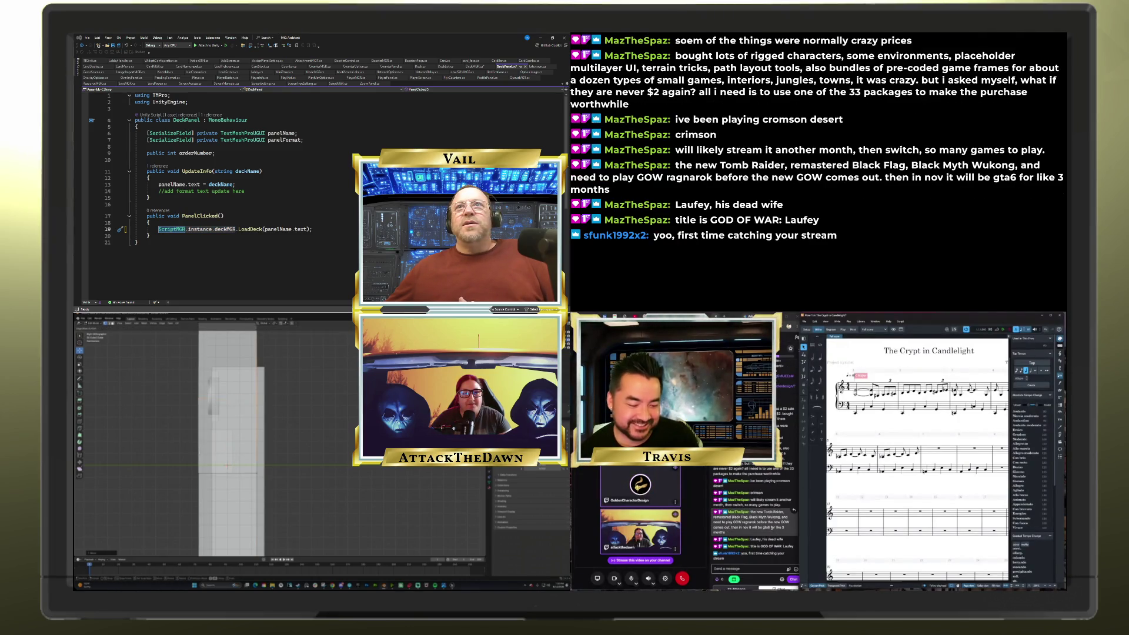
View the white object from the front orthographically, then orbit around the two boxes
scroll(194, 481, up, 3)
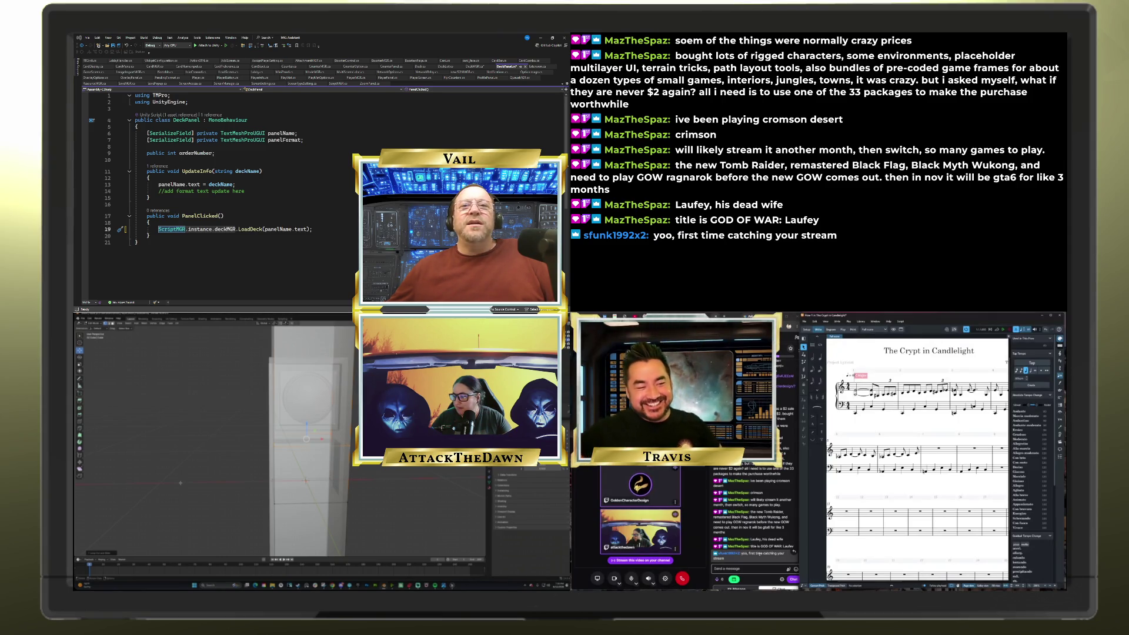
key(KP_1)
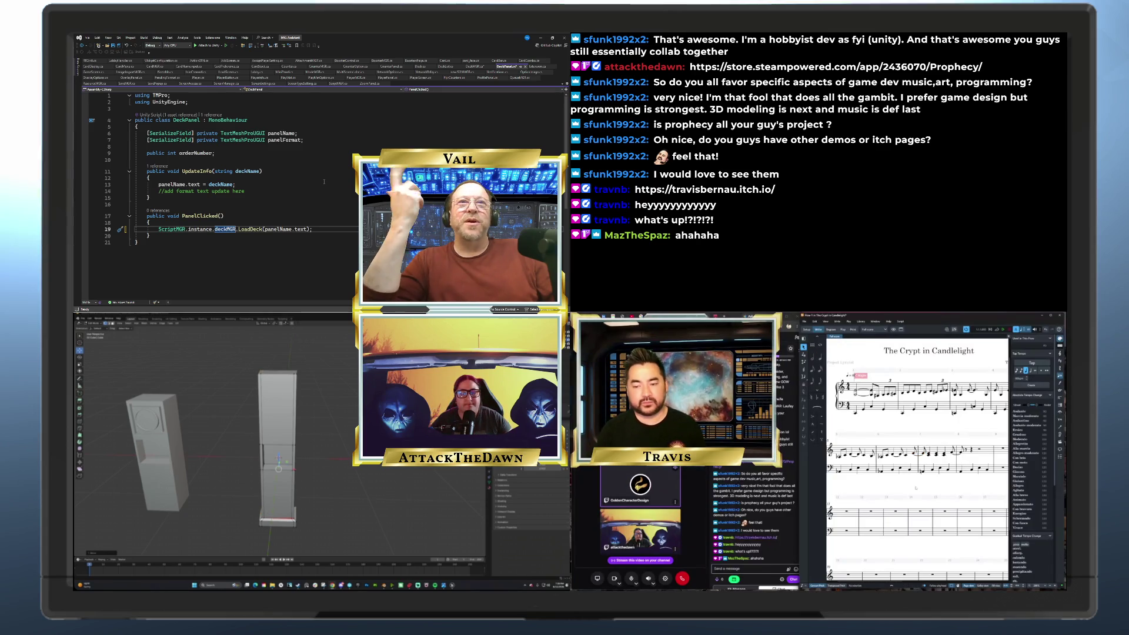
mouse_move(320, 468)
mouse_down()
mouse_move(328, 485)
mouse_move(340, 478)
mouse_move(348, 489)
mouse_up()
key(Tab)
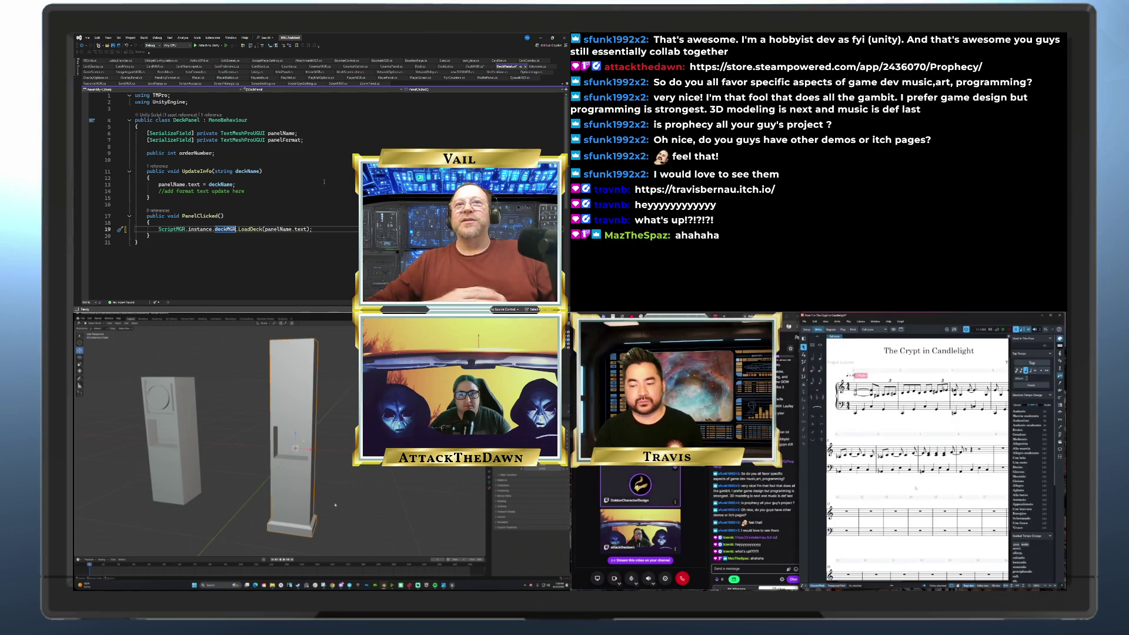
key(Tab)
key(KP_1)
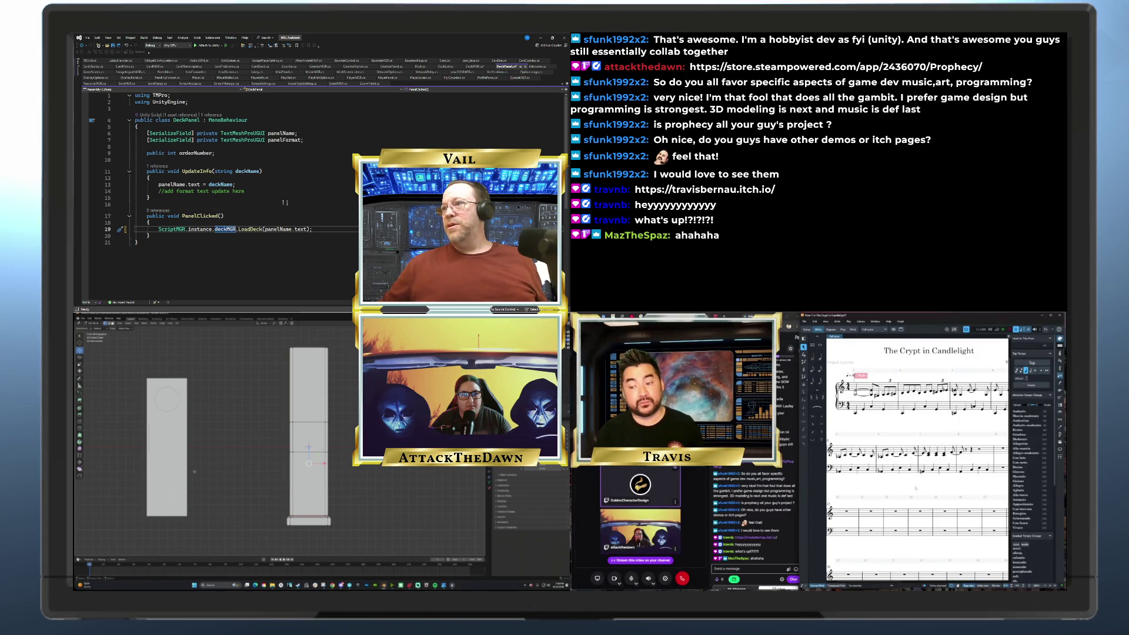
click(241, 214)
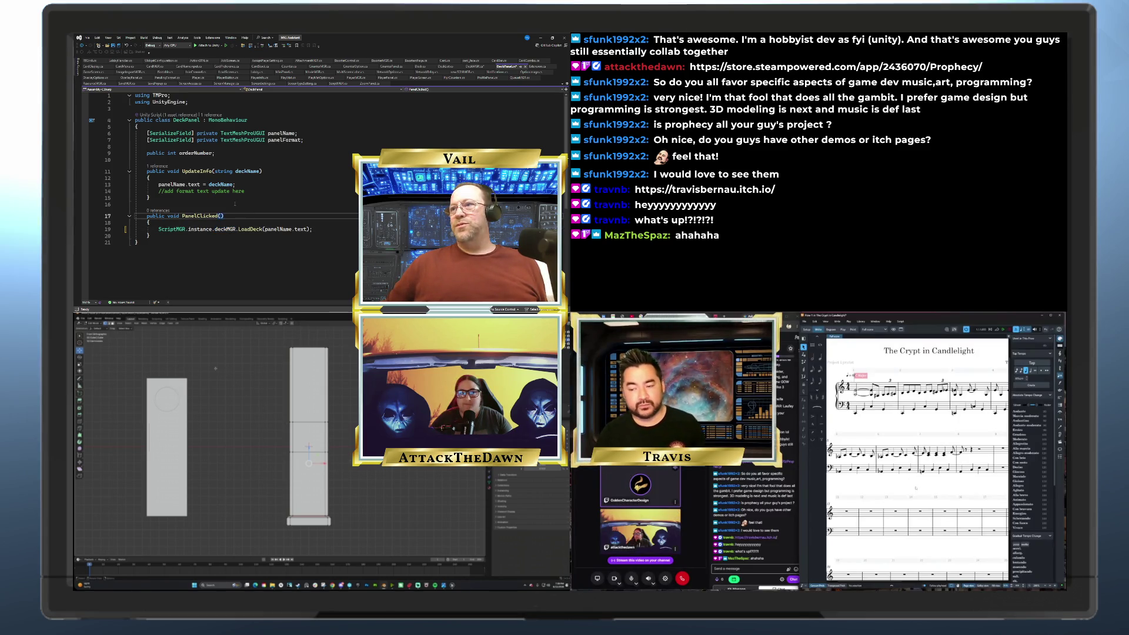
click(261, 192)
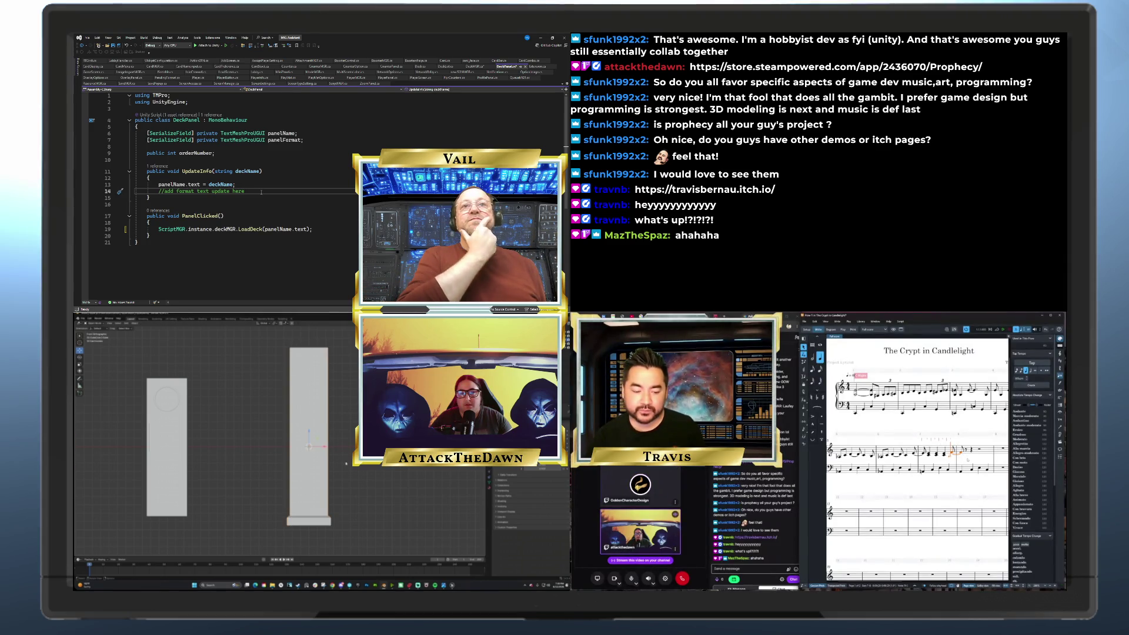
click(250, 185)
click(252, 189)
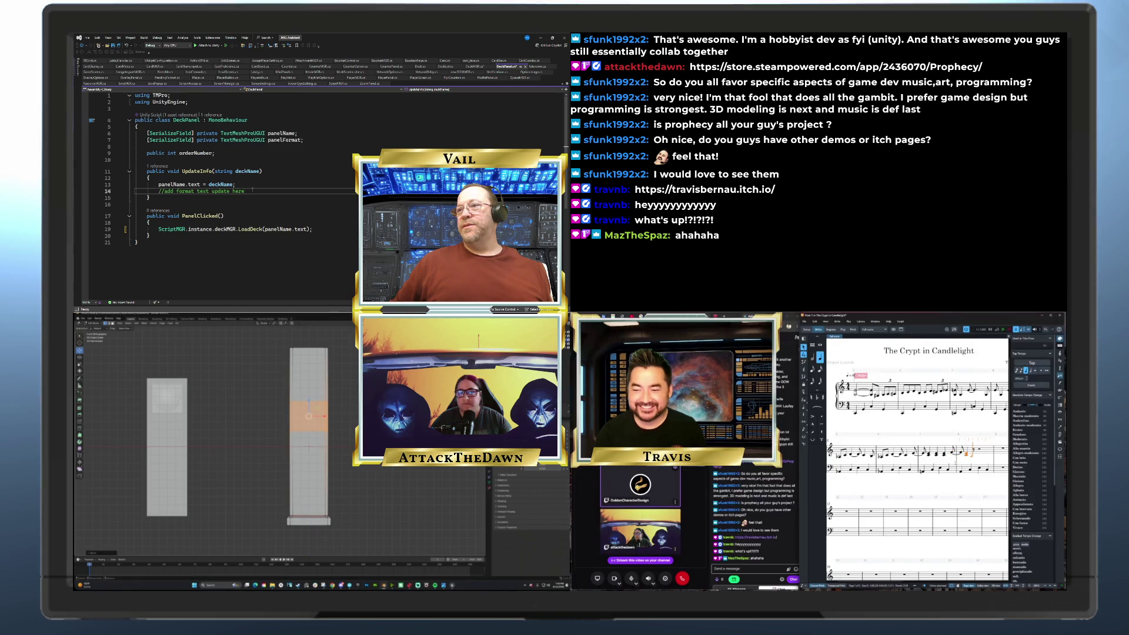